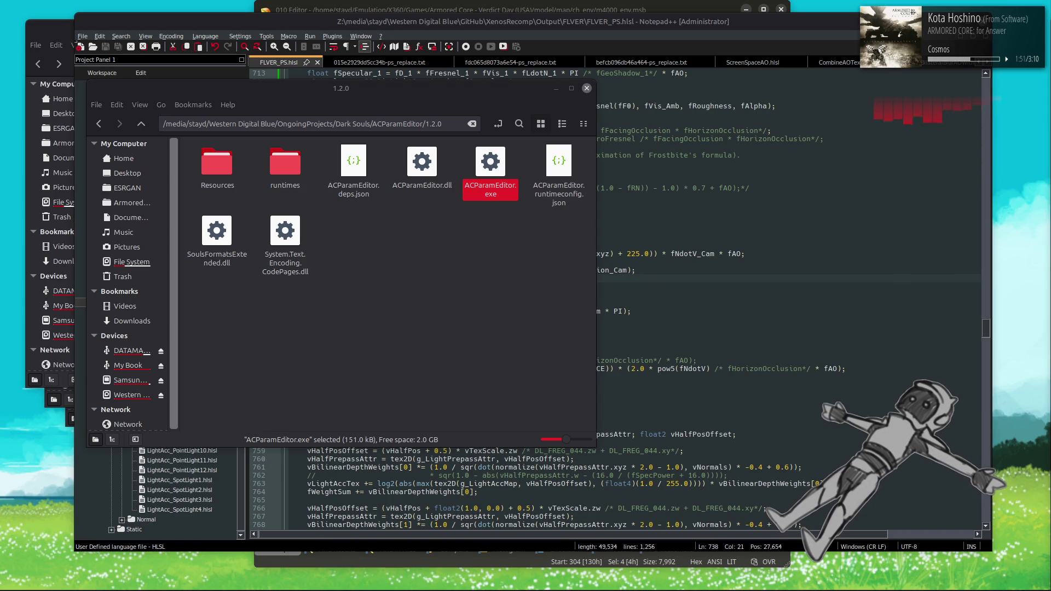
Step: Install the .NET Desktop Runtime 6.0.36 from the Downloads folder under Wine
{"action": "left_click_drag", "start_coordinate": [630, 185], "coordinate": [424, 211]}
{"action": "right_click", "coordinate": [263, 280]}
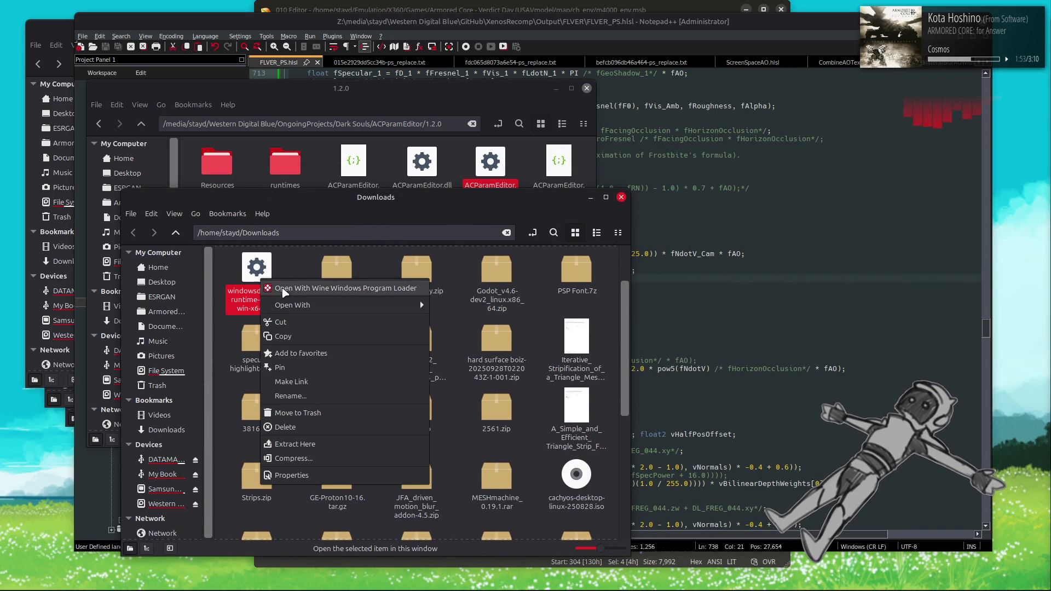
{"action": "mouse_move", "coordinate": [311, 308]}
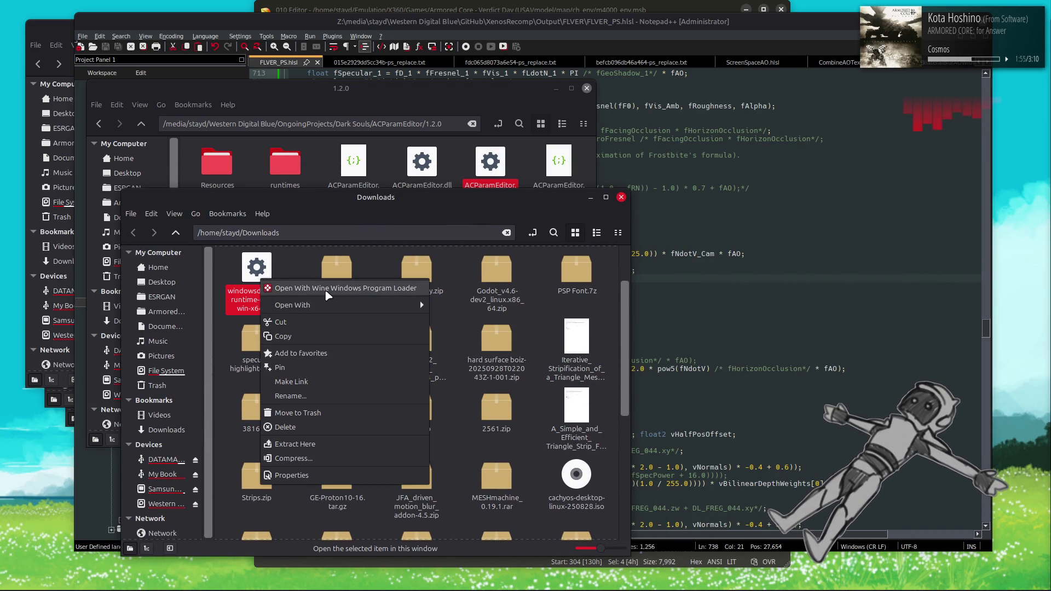
{"action": "left_click", "coordinate": [324, 289]}
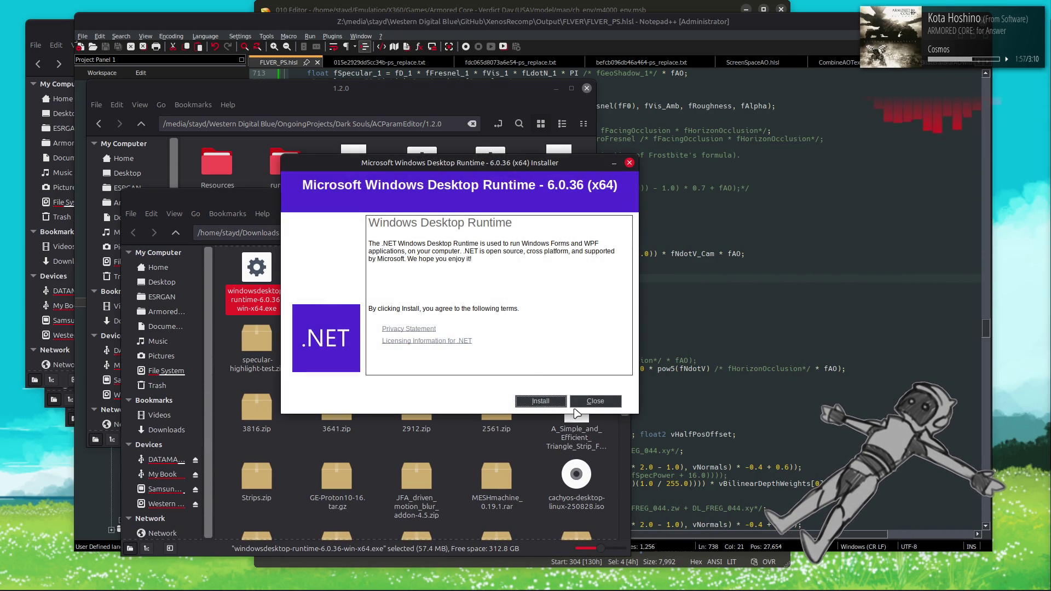
{"action": "left_click", "coordinate": [543, 403]}
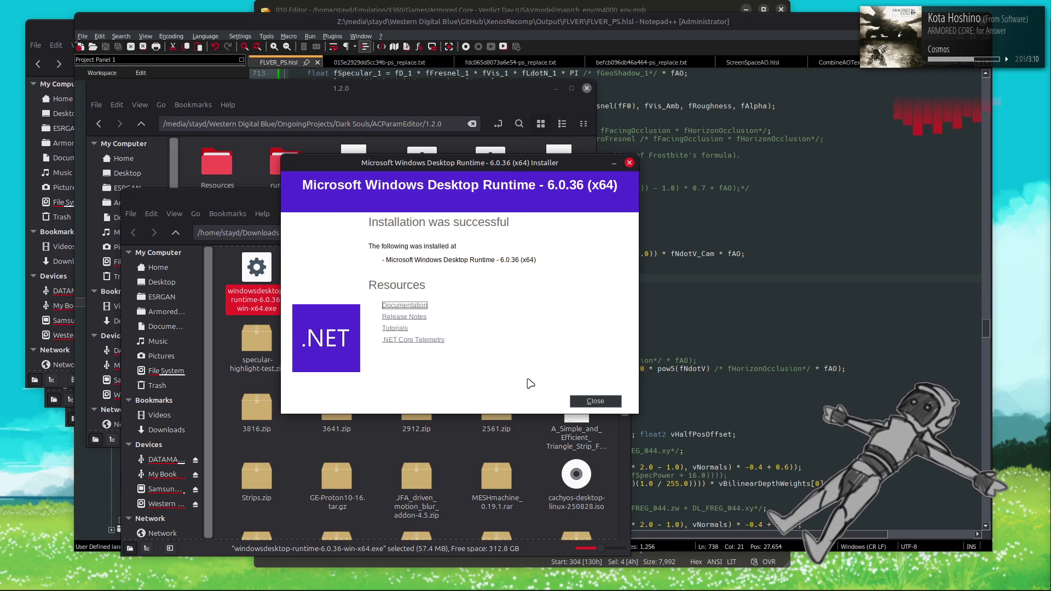
{"action": "left_click", "coordinate": [590, 402]}
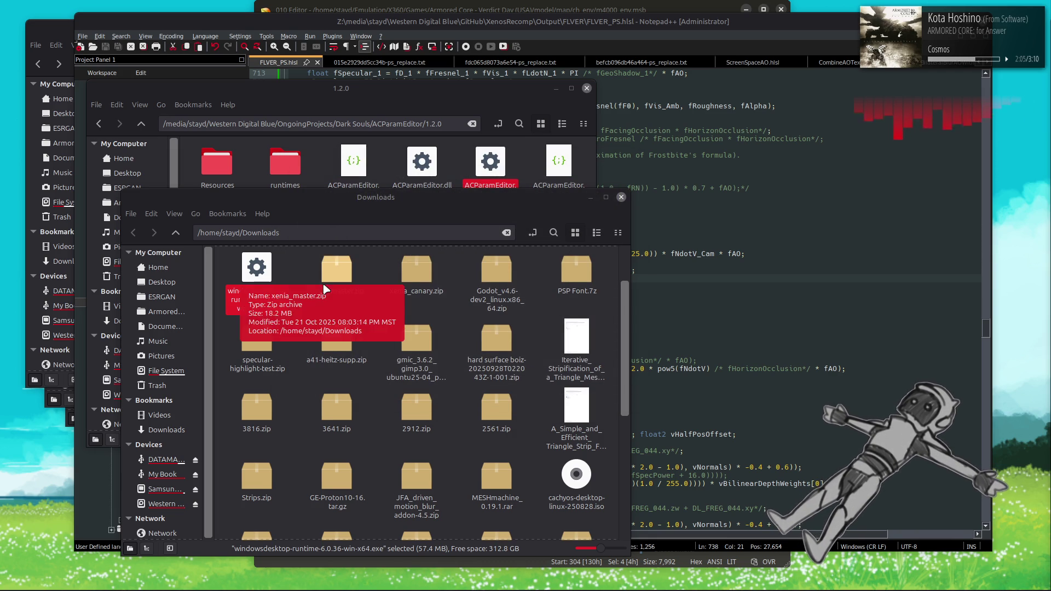
Step: Launch ACParamEditor.exe with the Wine Windows Program Loader
{"action": "left_click", "coordinate": [621, 197]}
{"action": "right_click", "coordinate": [482, 171]}
{"action": "mouse_move", "coordinate": [520, 195]}
{"action": "left_click", "coordinate": [602, 238]}
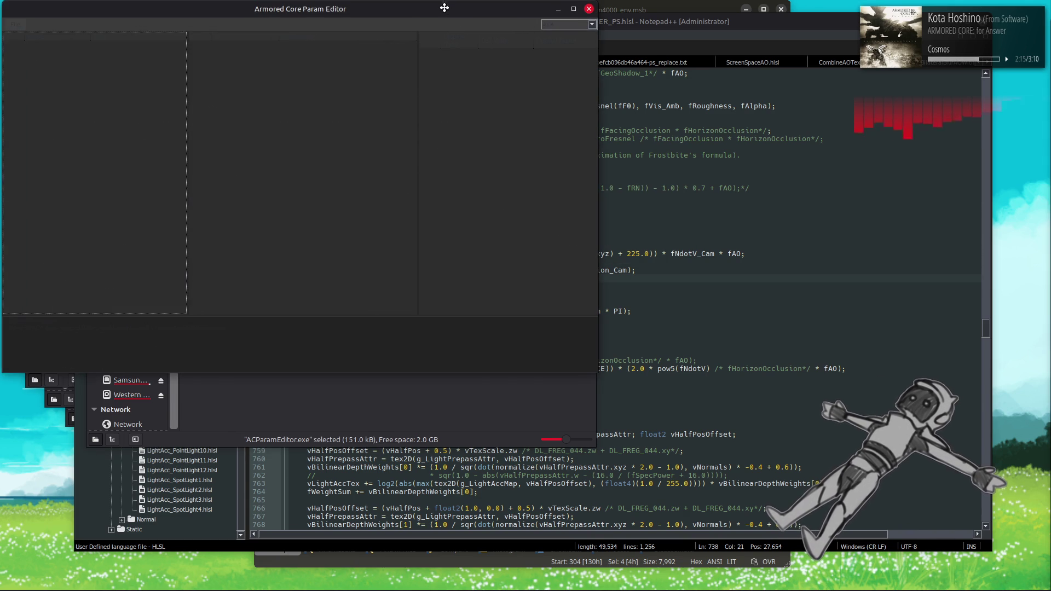
Step: Center the Param Editor window and select ACVD as the game
{"action": "left_click_drag", "start_coordinate": [443, 11], "coordinate": [613, 129]}
{"action": "left_click", "coordinate": [734, 141]}
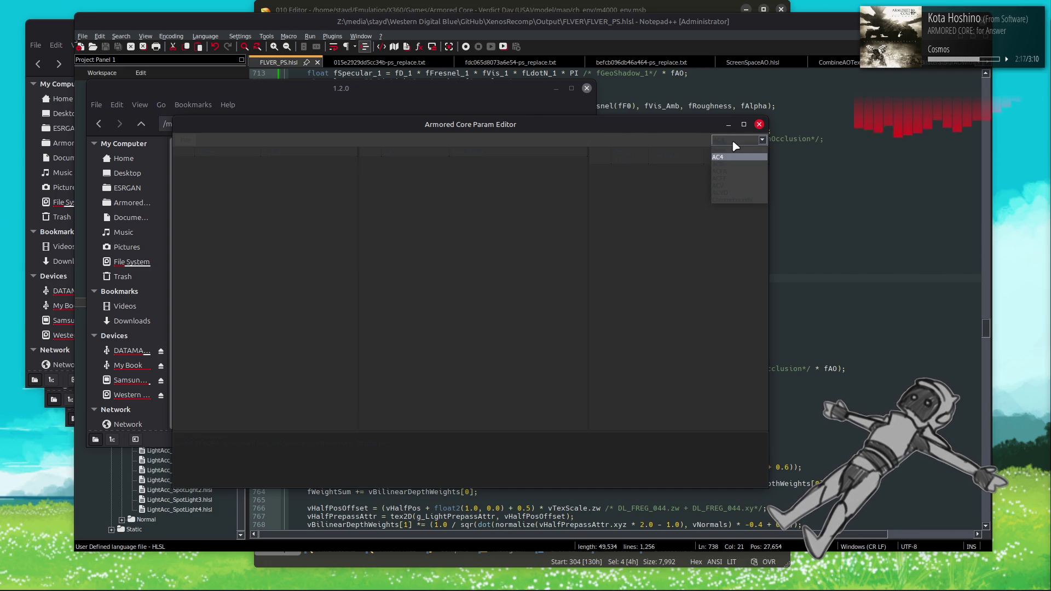
{"action": "left_click", "coordinate": [740, 192]}
Step: Bring up the Open Params dialog from the File menu
{"action": "left_click", "coordinate": [189, 141]}
{"action": "left_click", "coordinate": [191, 149]}
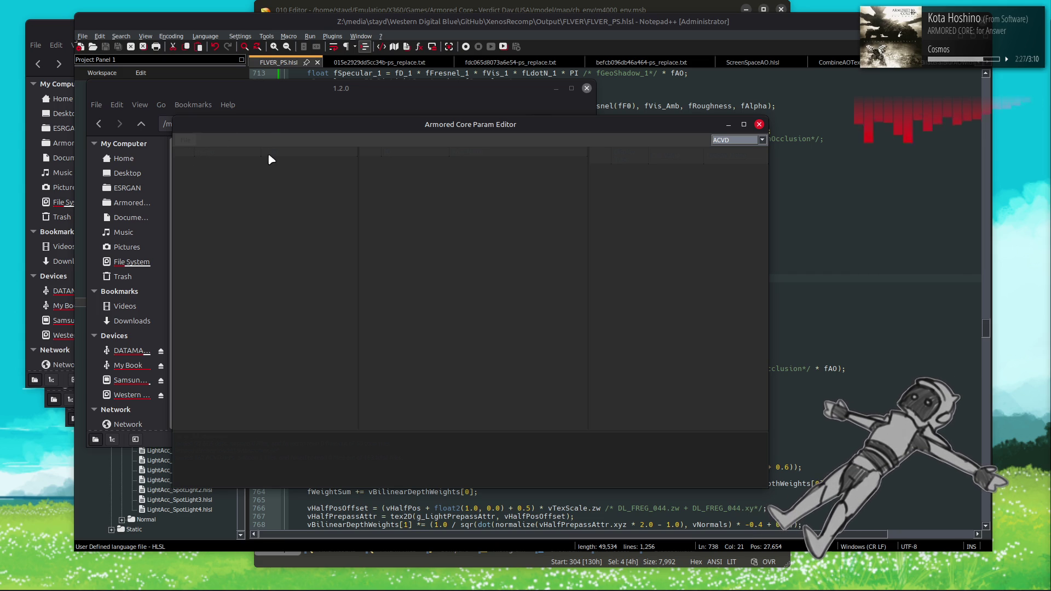
{"action": "left_click", "coordinate": [189, 141]}
{"action": "left_click", "coordinate": [203, 151]}
{"action": "left_click", "coordinate": [191, 145]}
{"action": "left_click", "coordinate": [193, 149]}
{"action": "left_click", "coordinate": [188, 141]}
{"action": "left_click", "coordinate": [195, 151]}
{"action": "left_click", "coordinate": [204, 159]}
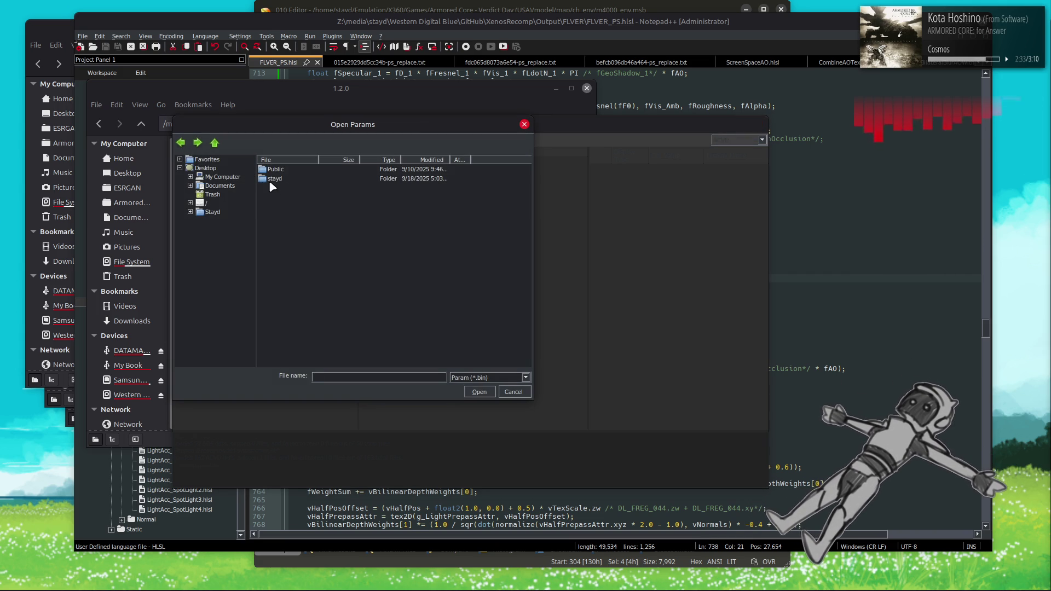
Step: Browse the folder tree from / through media to the external drive
{"action": "left_click", "coordinate": [190, 212]}
{"action": "left_click", "coordinate": [190, 212]}
{"action": "left_click", "coordinate": [190, 203]}
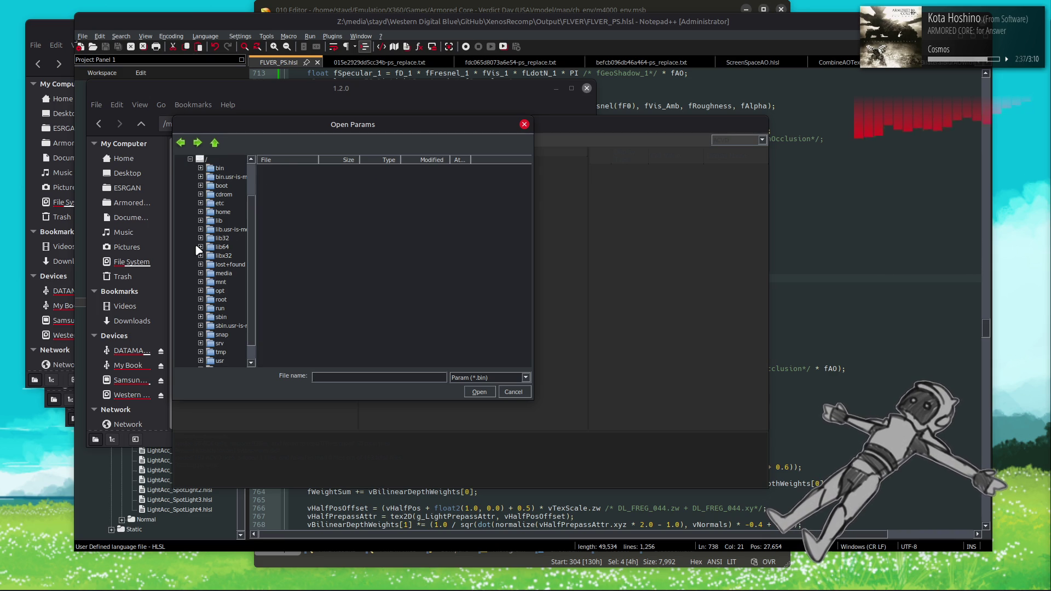
{"action": "left_click", "coordinate": [200, 273]}
{"action": "left_click", "coordinate": [211, 291]}
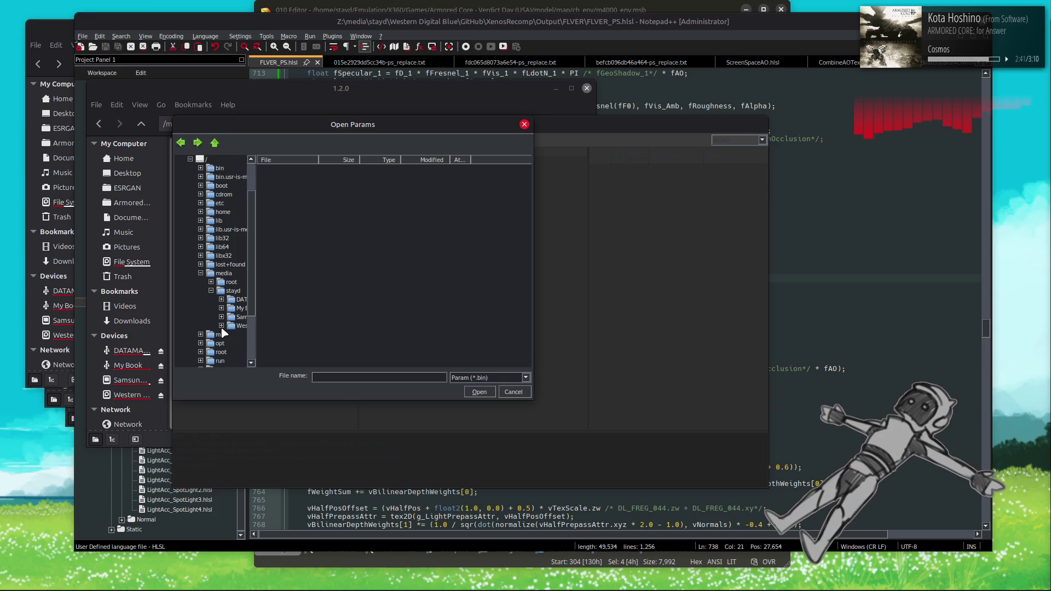
{"action": "left_click", "coordinate": [240, 325]}
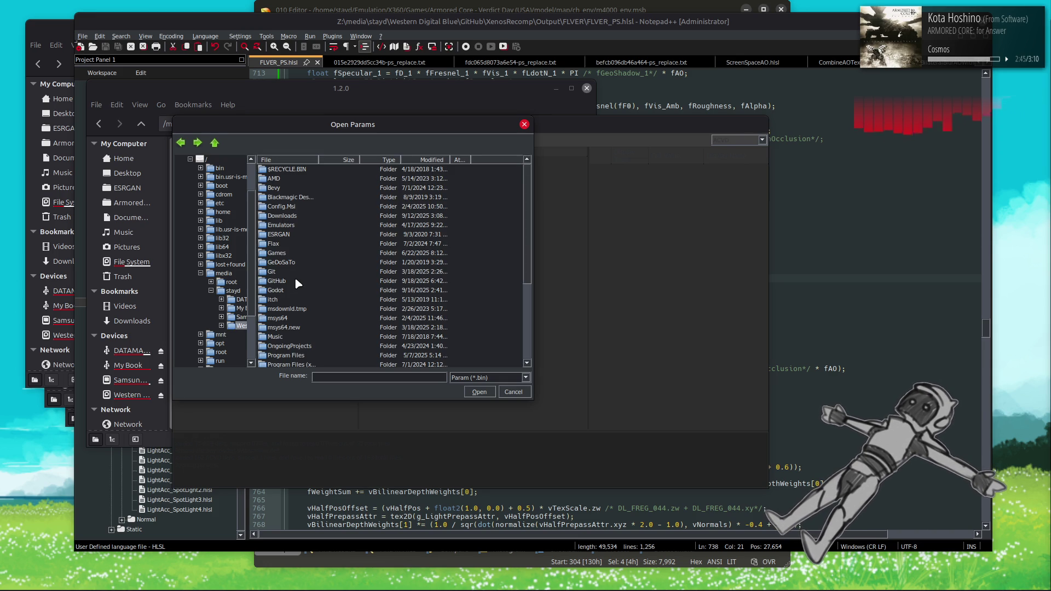
Step: Open Emulators > X360 > Games > Armored Core > param
{"action": "double_click", "coordinate": [275, 226]}
{"action": "scroll", "coordinate": [290, 276], "scroll_direction": "down", "scroll_amount": 1}
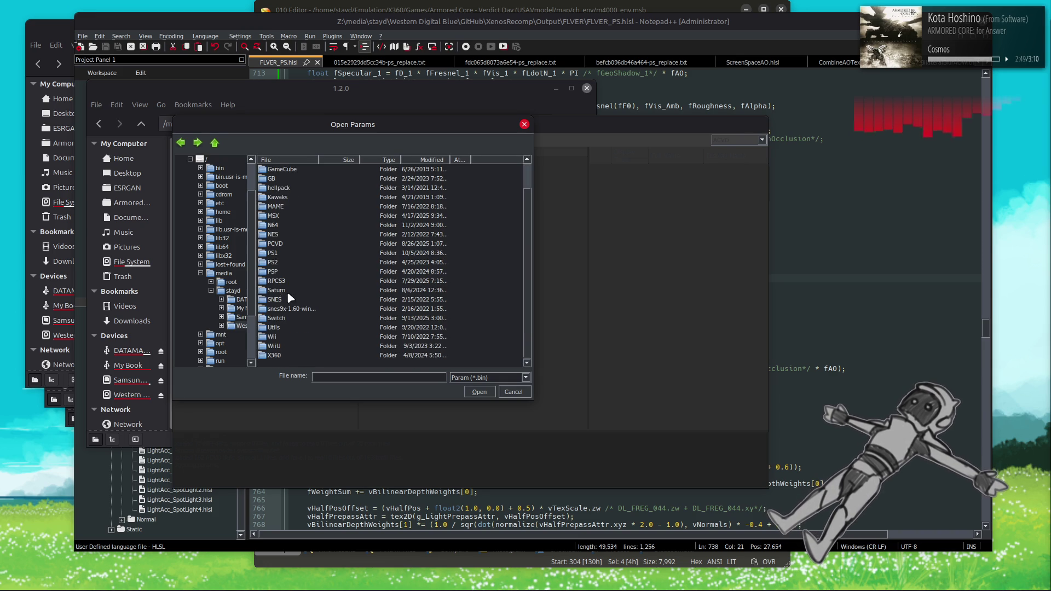
{"action": "double_click", "coordinate": [285, 355]}
{"action": "double_click", "coordinate": [281, 170]}
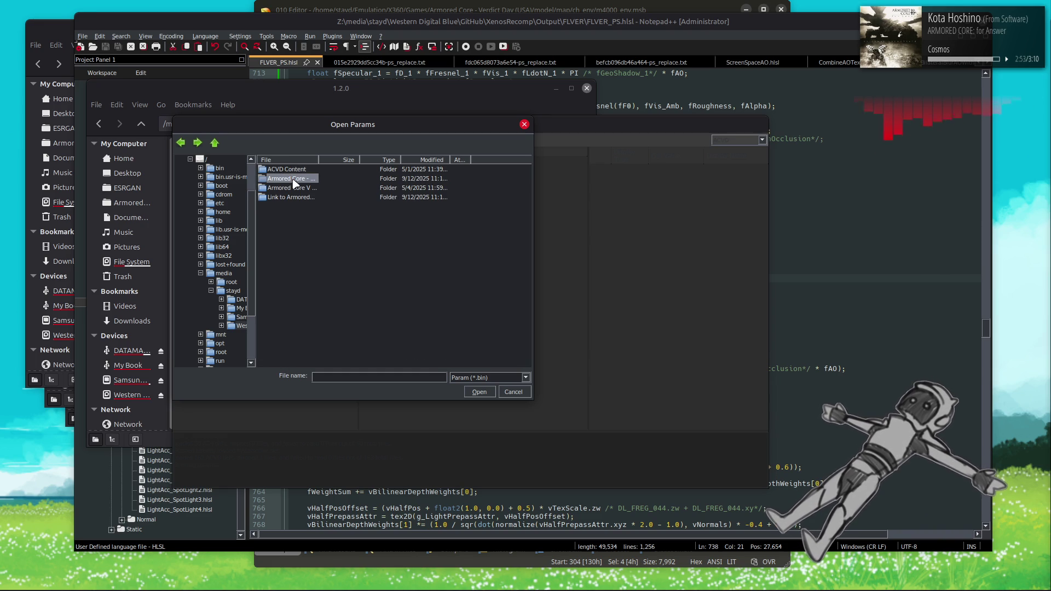
{"action": "double_click", "coordinate": [290, 178]}
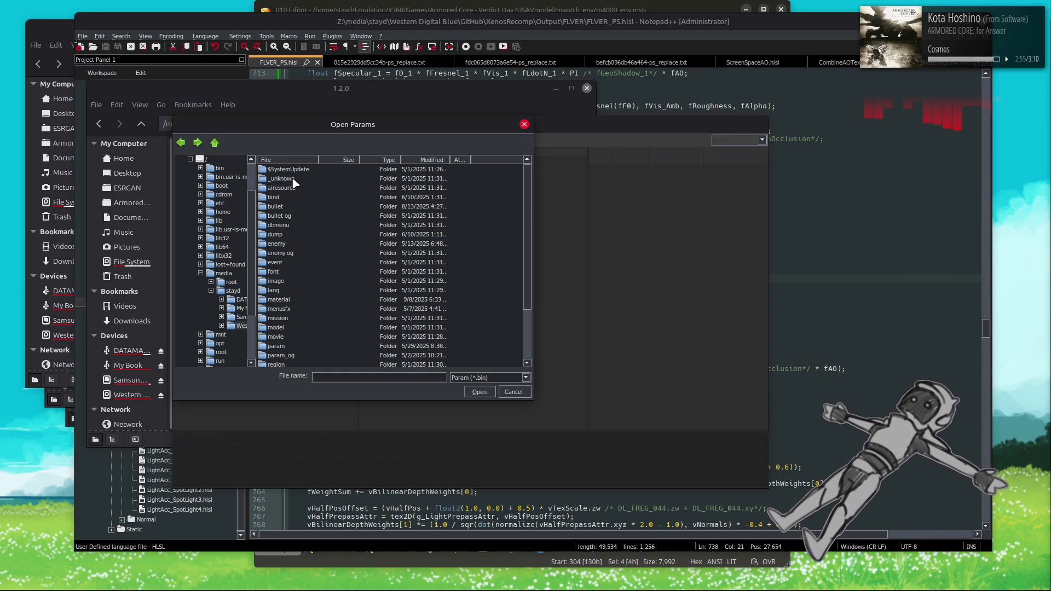
{"action": "double_click", "coordinate": [291, 280]}
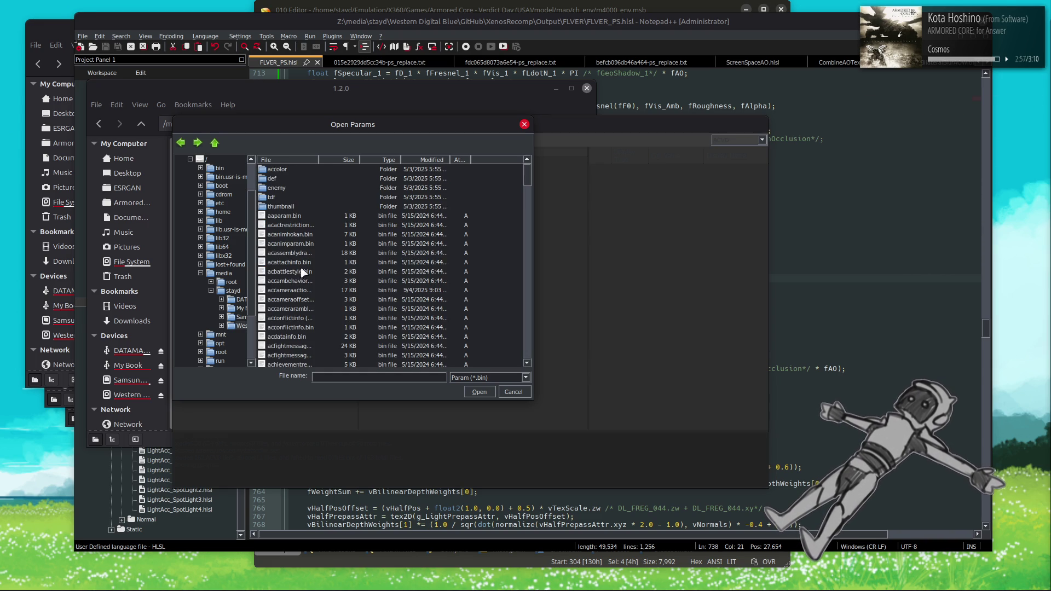
Step: Widen the File column and open accambehaviorparam.bin
{"action": "left_click_drag", "start_coordinate": [319, 161], "coordinate": [382, 171]}
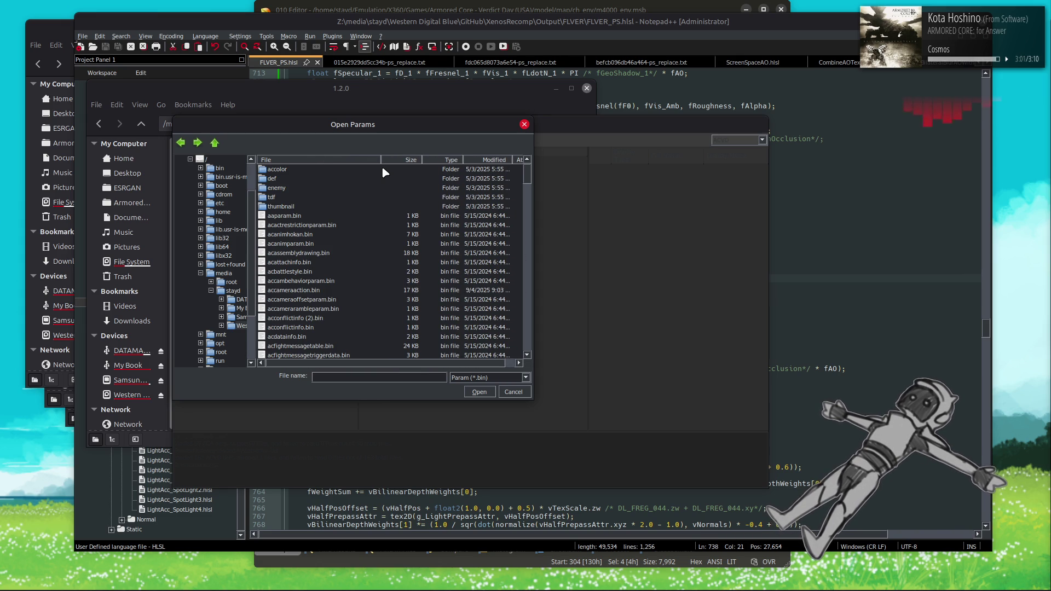
{"action": "left_click", "coordinate": [332, 281]}
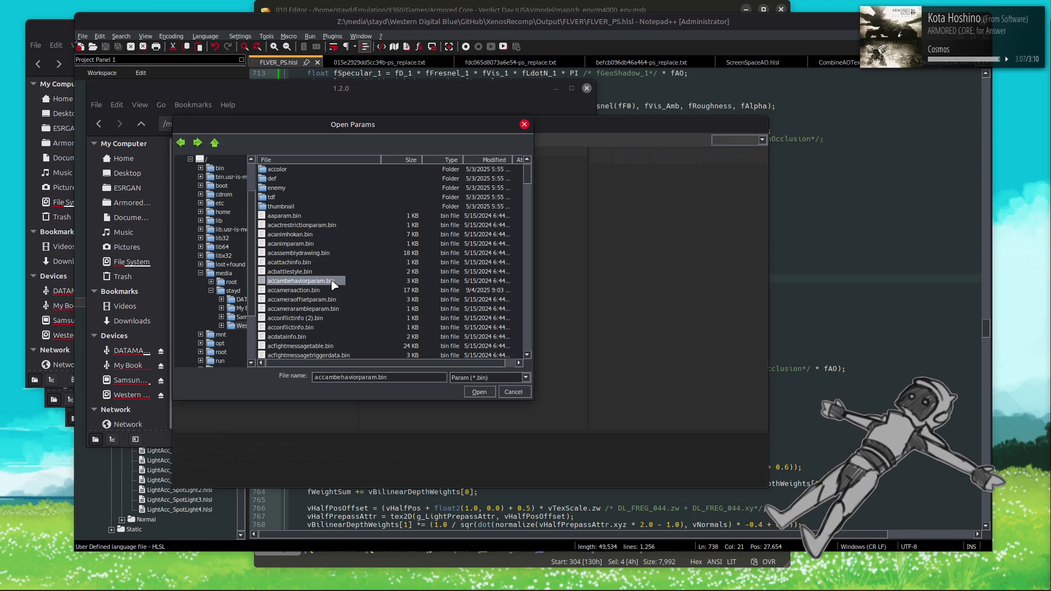
{"action": "scroll", "coordinate": [332, 284], "scroll_direction": "down", "scroll_amount": 15}
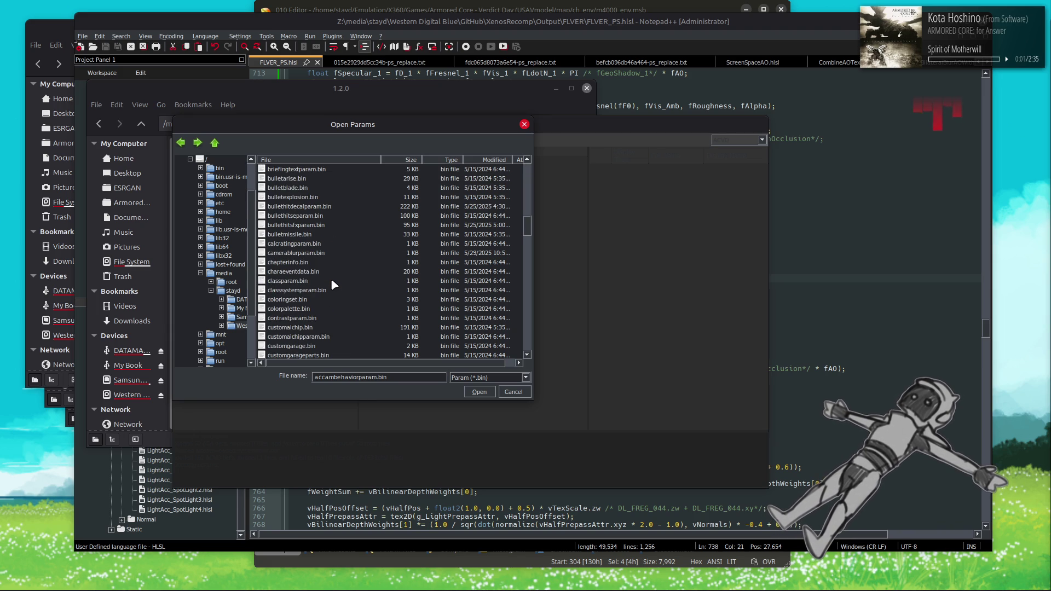
{"action": "scroll", "coordinate": [332, 284], "scroll_direction": "up", "scroll_amount": 15}
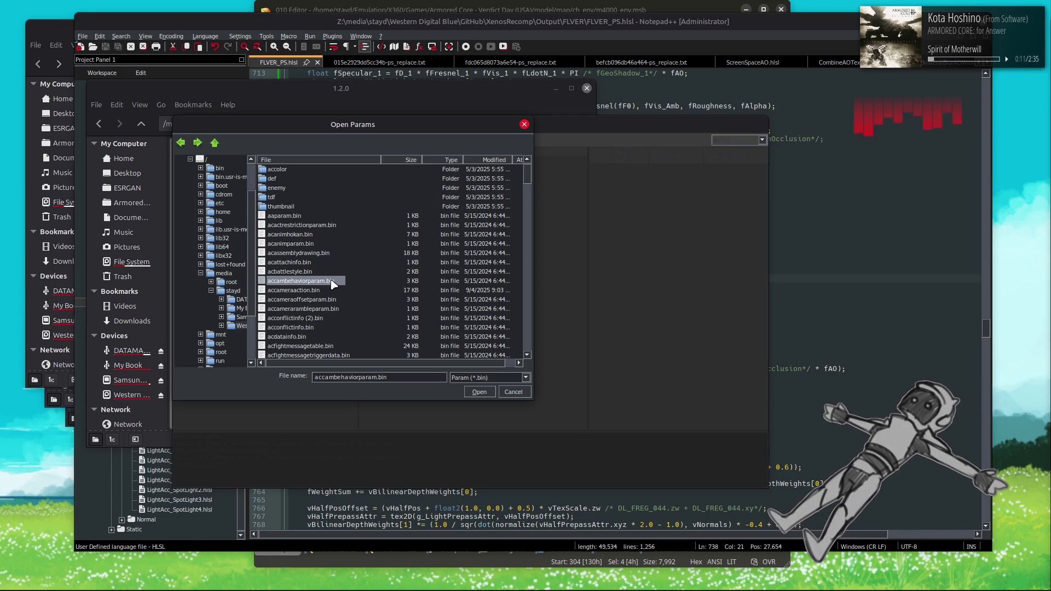
{"action": "double_click", "coordinate": [303, 290]}
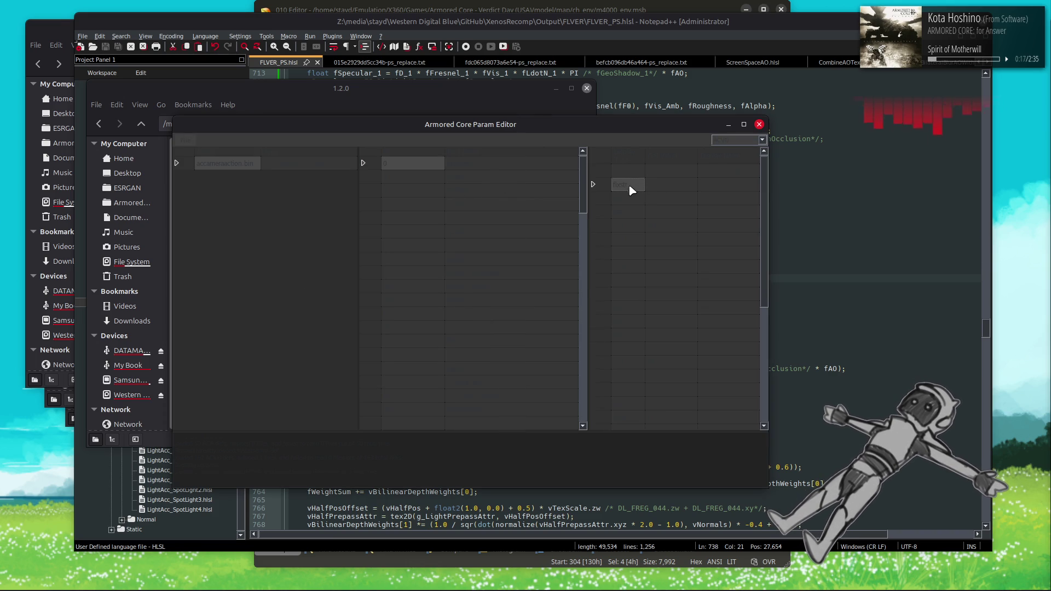
Step: Select the Stopped row, enable the Internal Name column, and widen the editor window
{"action": "left_click", "coordinate": [499, 166]}
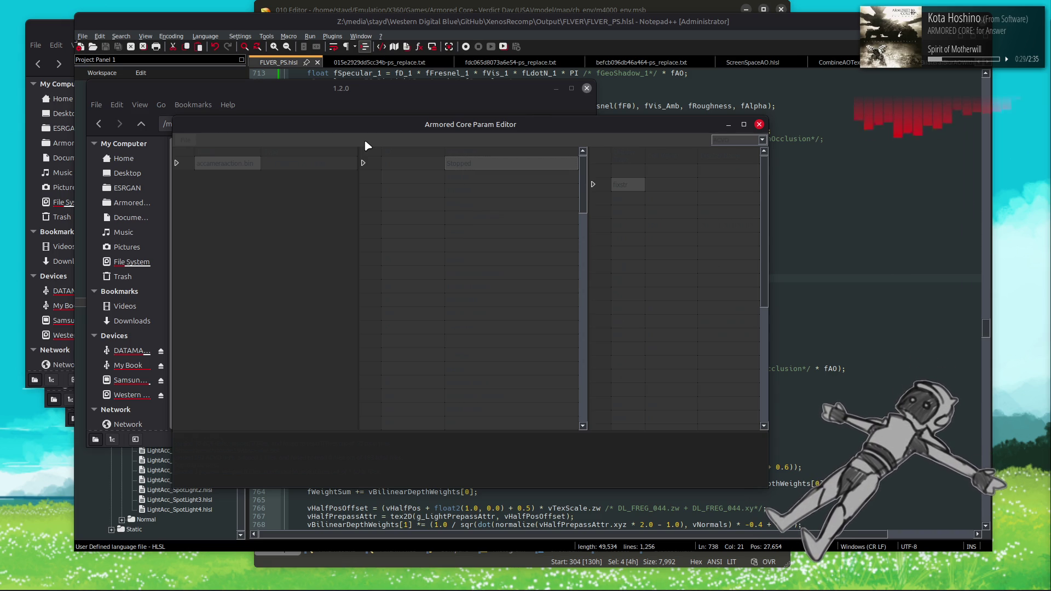
{"action": "left_click", "coordinate": [663, 186]}
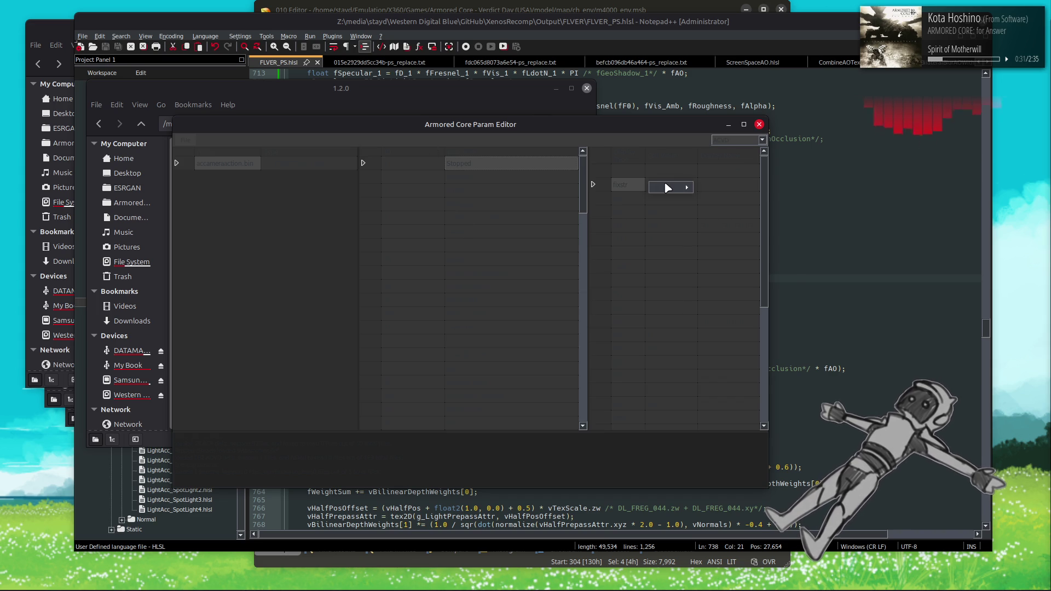
{"action": "mouse_move", "coordinate": [668, 186]}
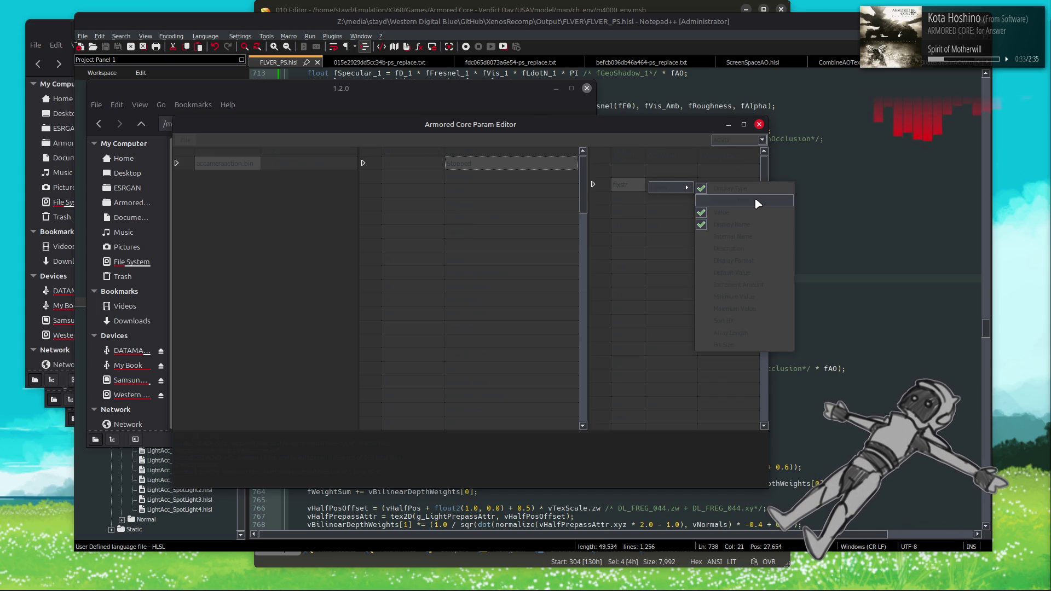
{"action": "left_click", "coordinate": [753, 236]}
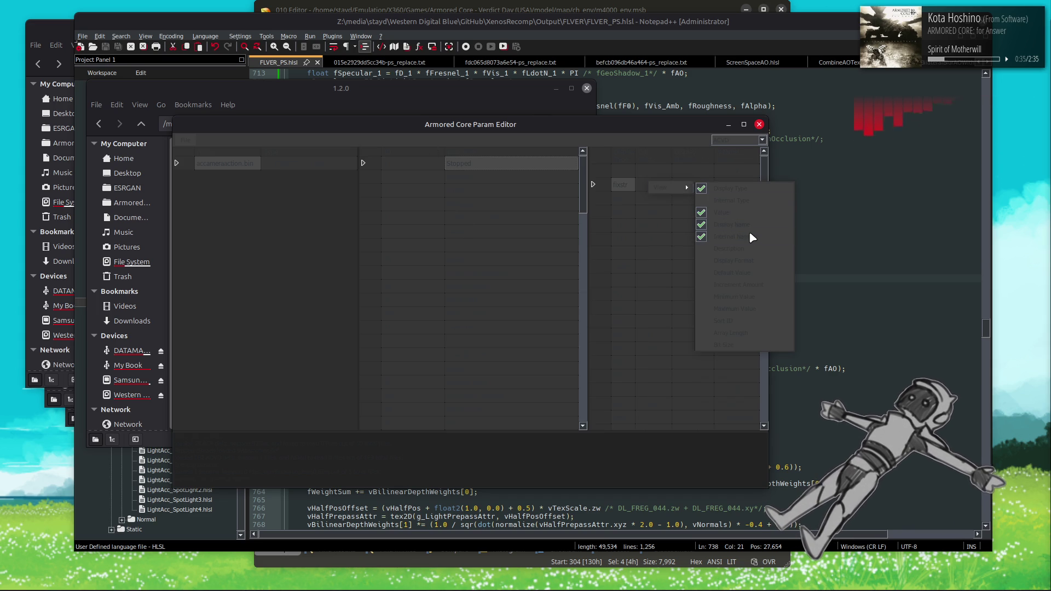
{"action": "left_click", "coordinate": [698, 174]}
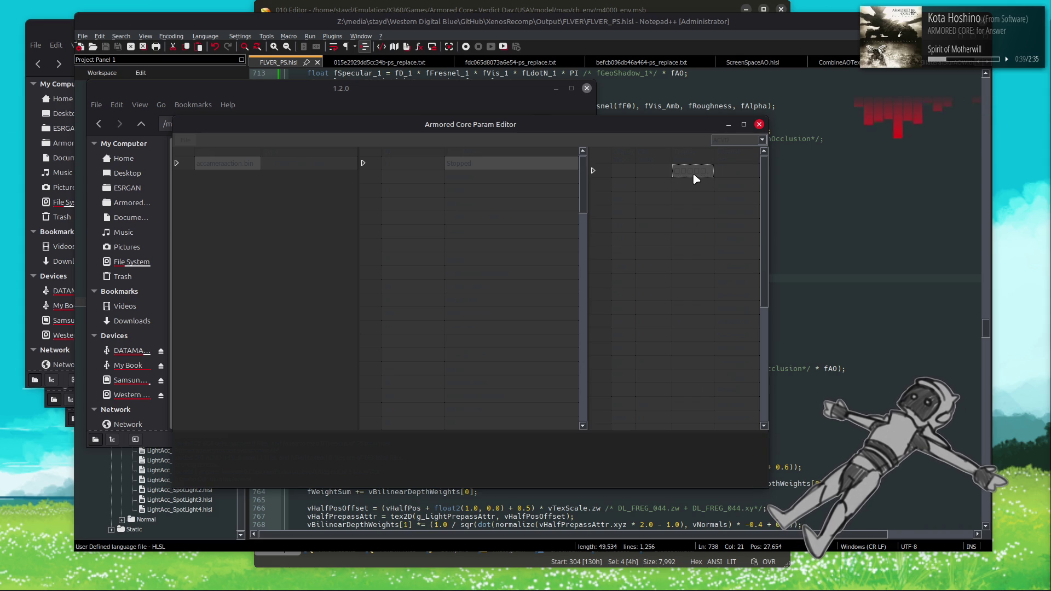
{"action": "left_click", "coordinate": [726, 197]}
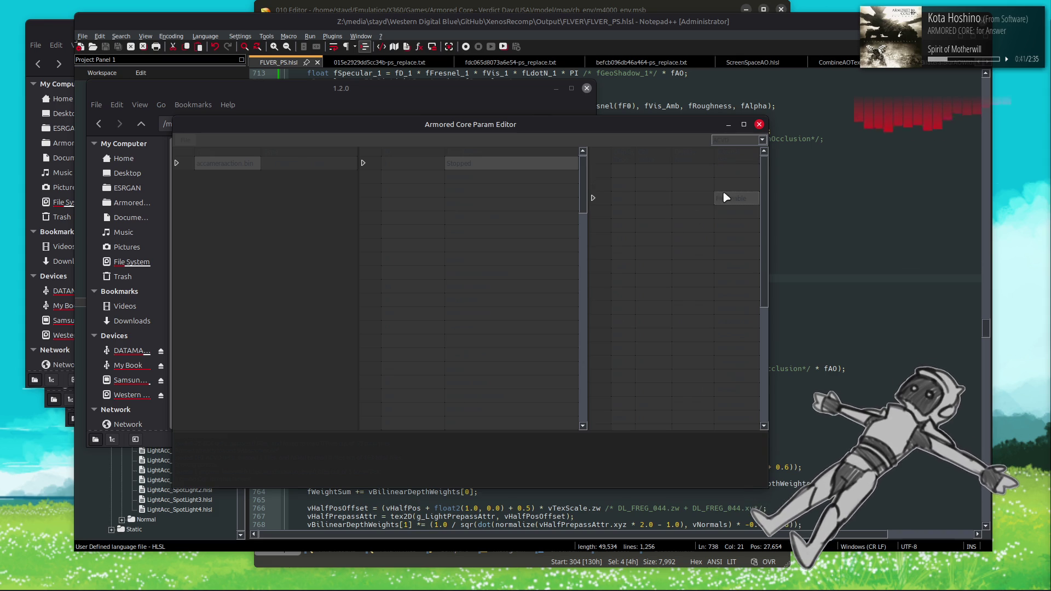
{"action": "left_click_drag", "start_coordinate": [768, 174], "coordinate": [846, 174]}
Step: Inspect the field rows further down the param grid
{"action": "left_click", "coordinate": [815, 185]}
{"action": "left_click", "coordinate": [816, 172]}
{"action": "left_click", "coordinate": [817, 225]}
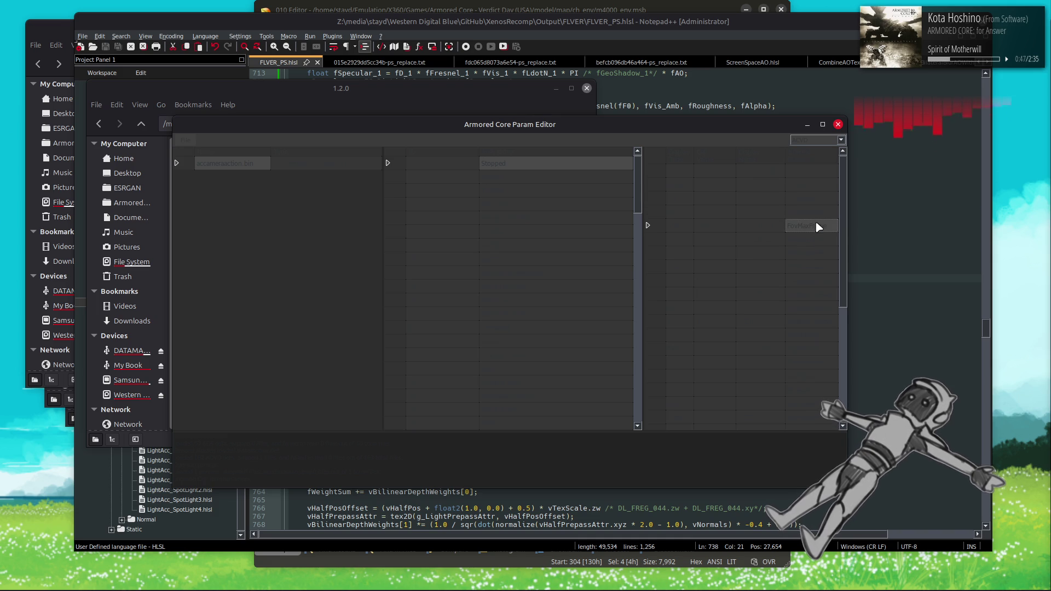
{"action": "left_click", "coordinate": [813, 267]}
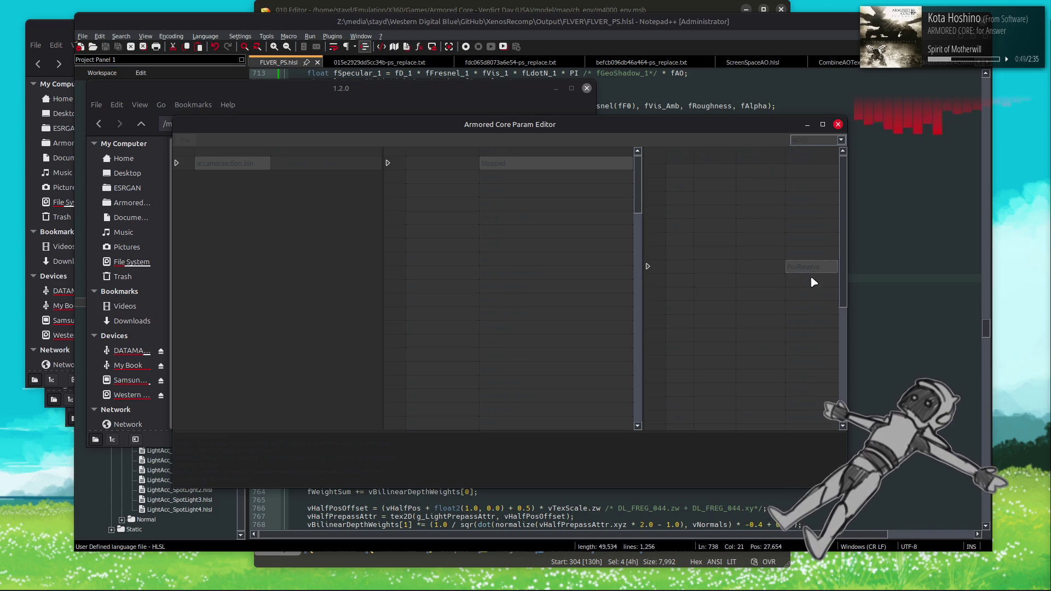
{"action": "left_click", "coordinate": [811, 321]}
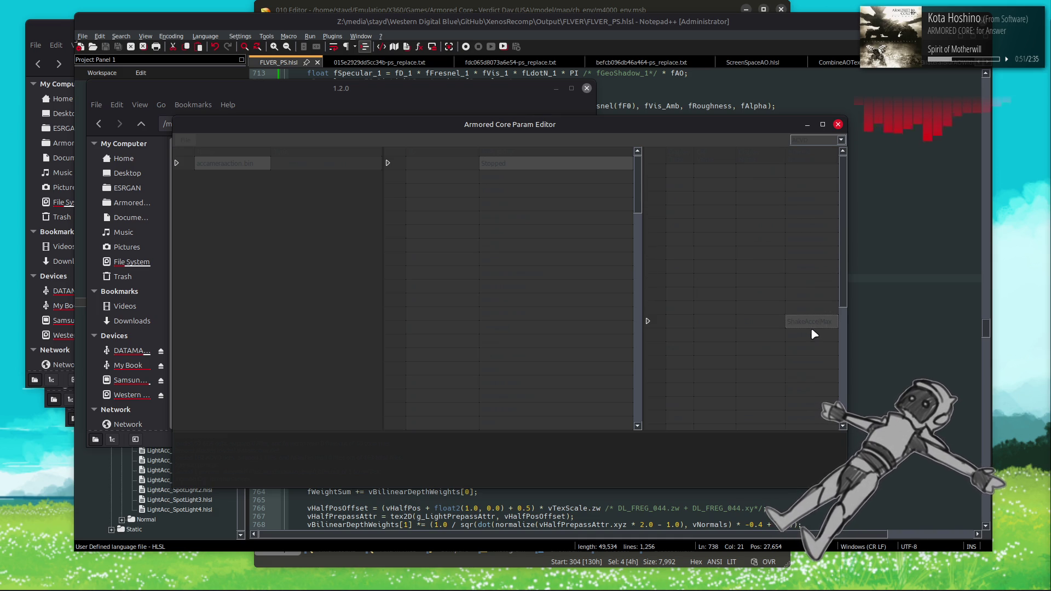
{"action": "scroll", "coordinate": [810, 334], "scroll_direction": "down", "scroll_amount": 1}
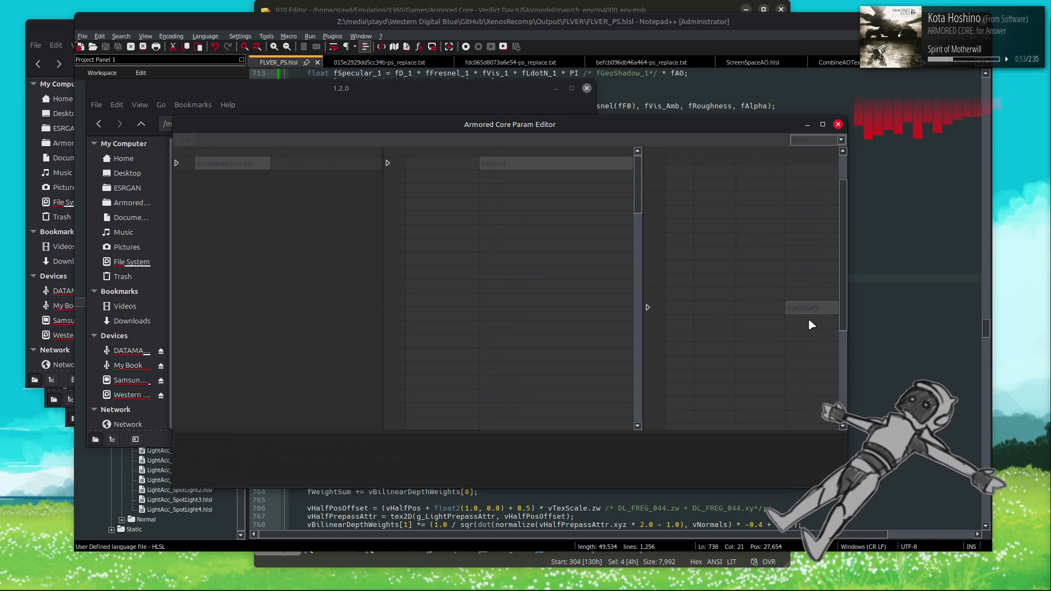
{"action": "left_click", "coordinate": [679, 322]}
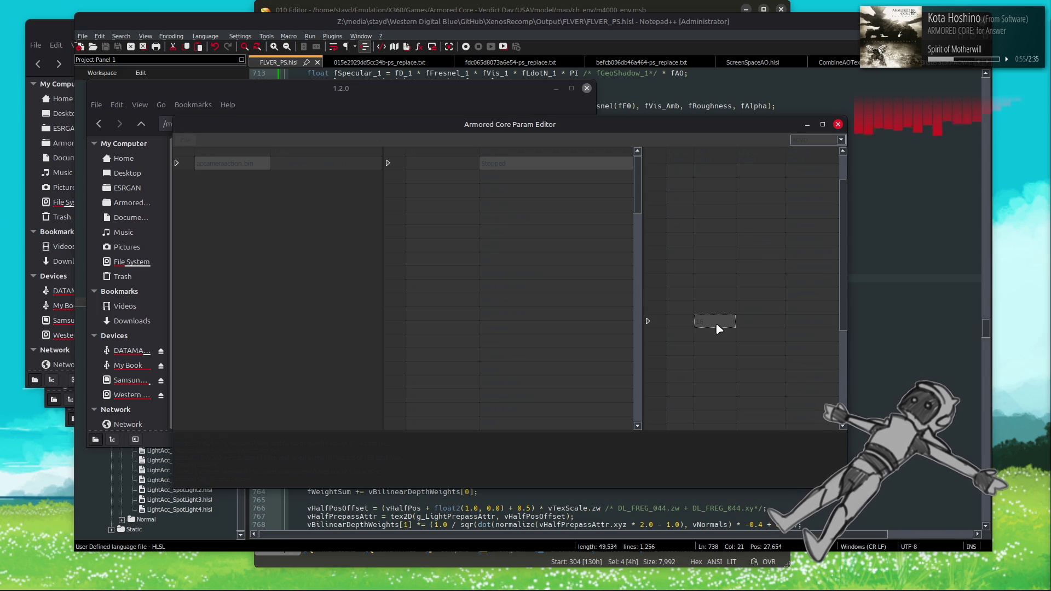
{"action": "key", "text": "Tab"}
{"action": "key", "text": "Tab"}
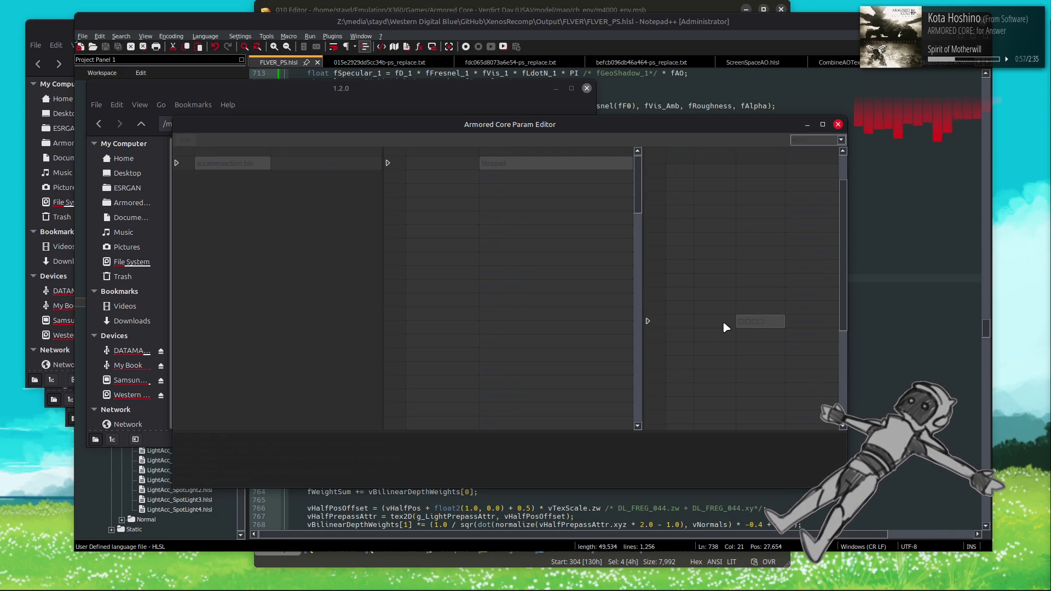
{"action": "left_click", "coordinate": [719, 308]}
{"action": "left_click", "coordinate": [723, 295]}
{"action": "left_click", "coordinate": [723, 321]}
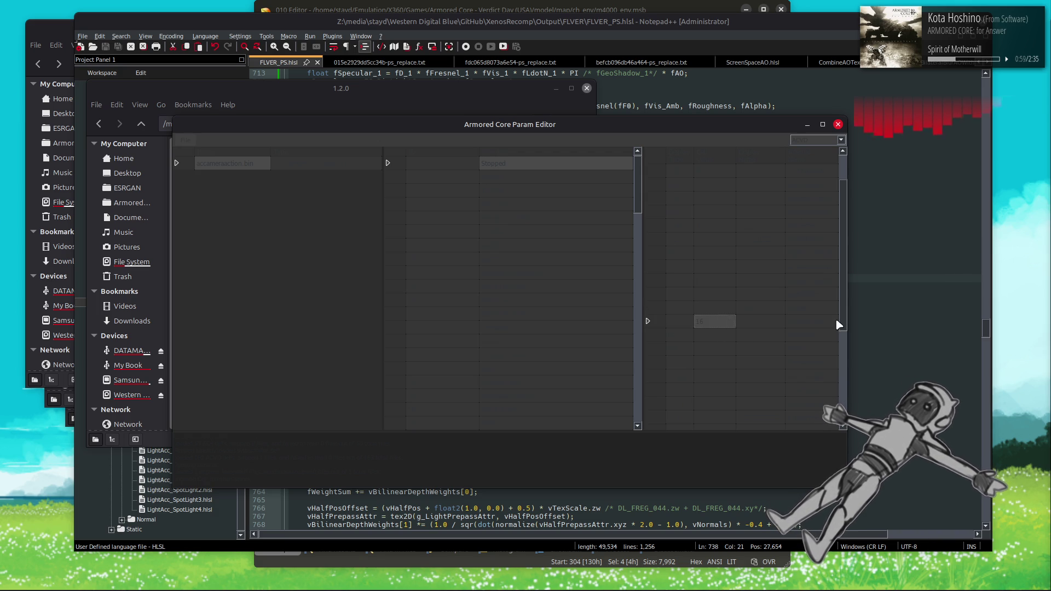
Step: Check the EyeDistance and EyeOffsetX values, then close the Param Editor
{"action": "left_click", "coordinate": [832, 322]}
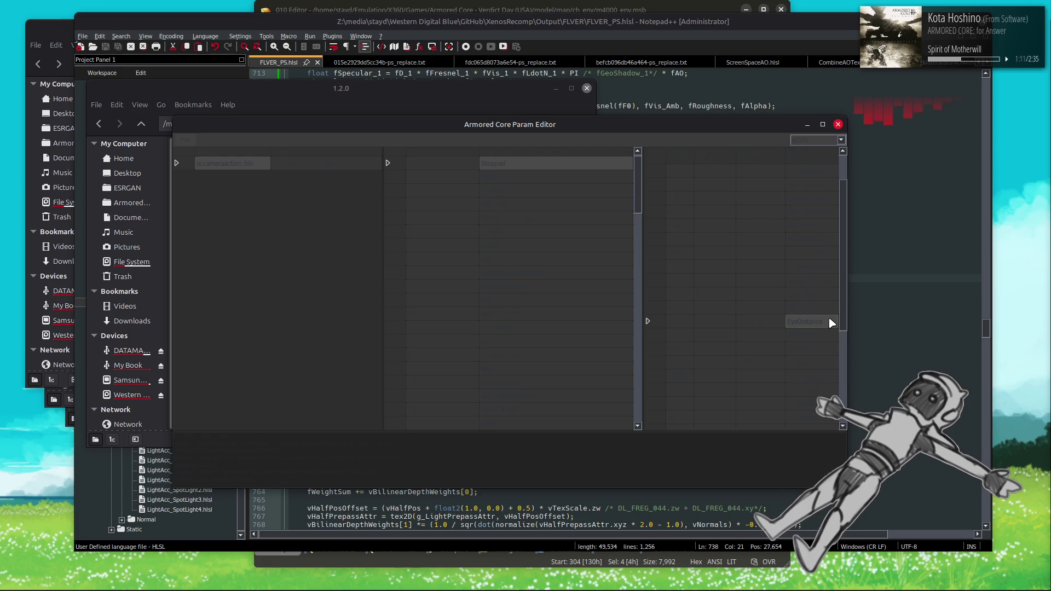
{"action": "left_click", "coordinate": [821, 310]}
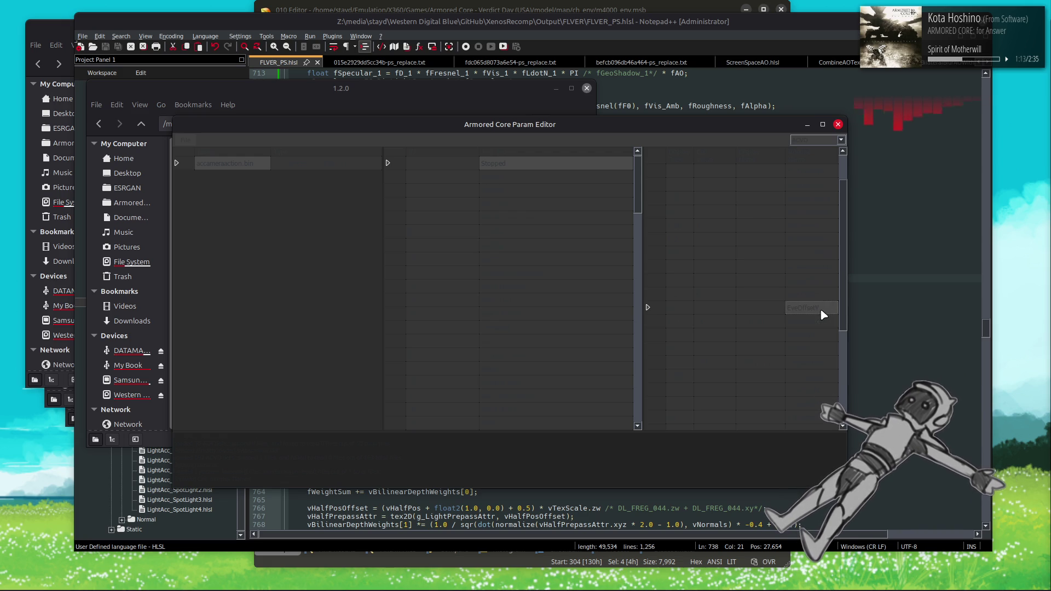
{"action": "left_click", "coordinate": [726, 307]}
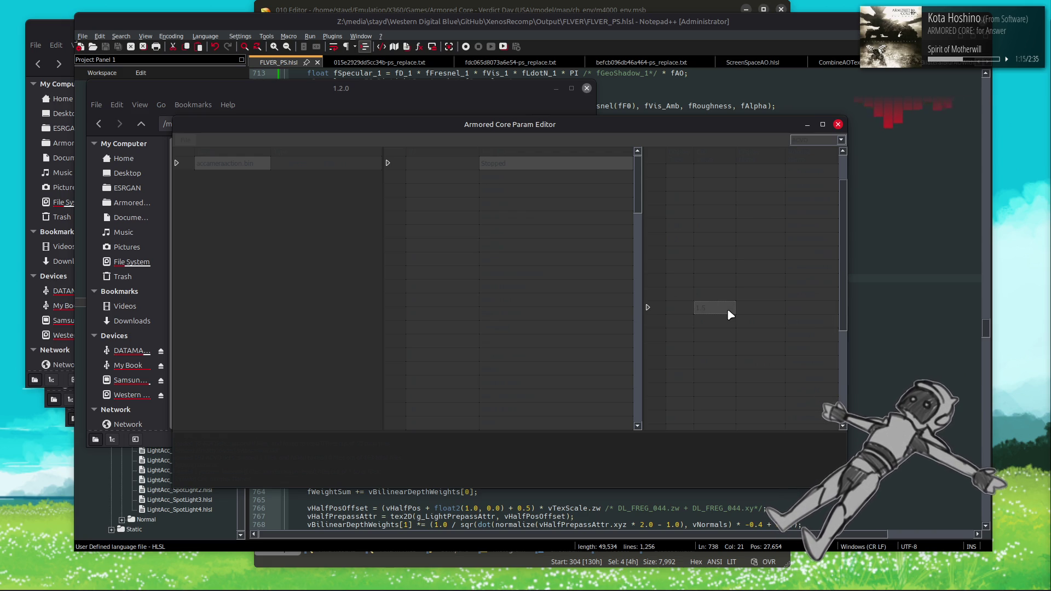
{"action": "left_click", "coordinate": [819, 296]}
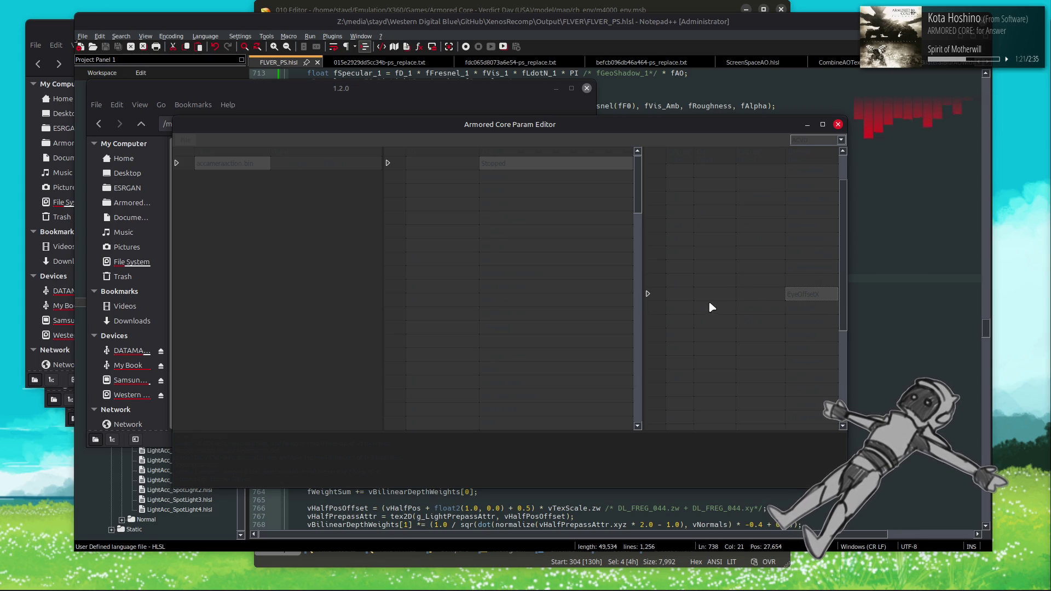
{"action": "left_click", "coordinate": [727, 296]}
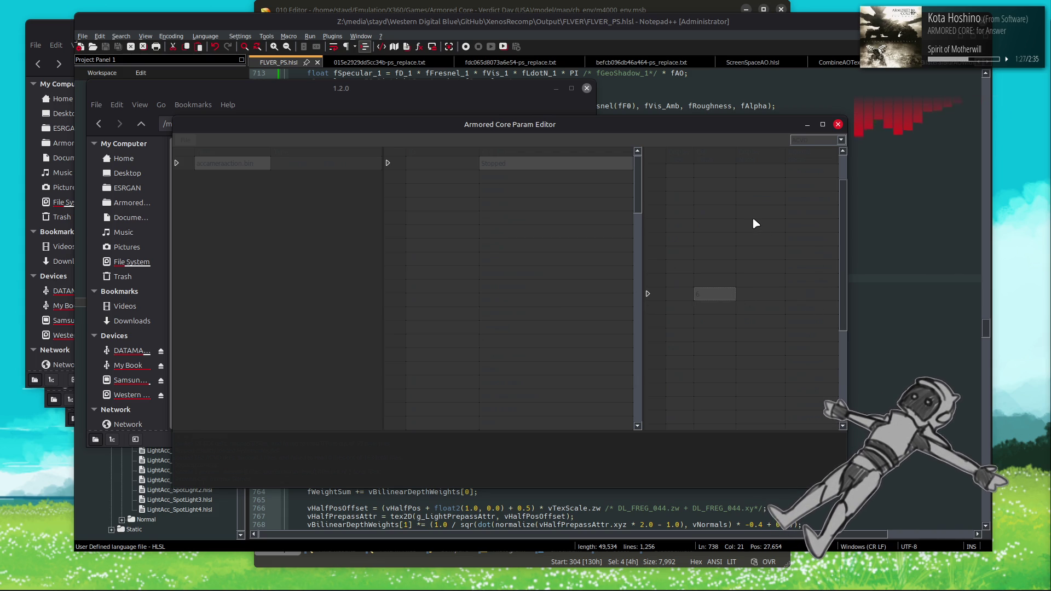
{"action": "left_click", "coordinate": [837, 124]}
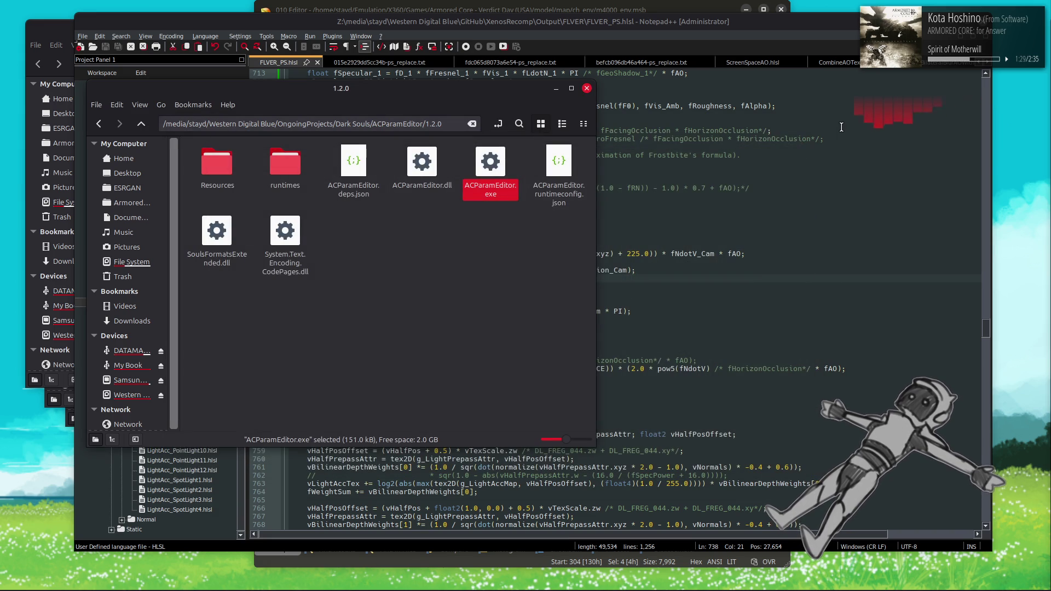
Step: Bring the Notepad++ window with FLVER_PS.hlsl to the front
{"action": "left_click", "coordinate": [749, 218]}
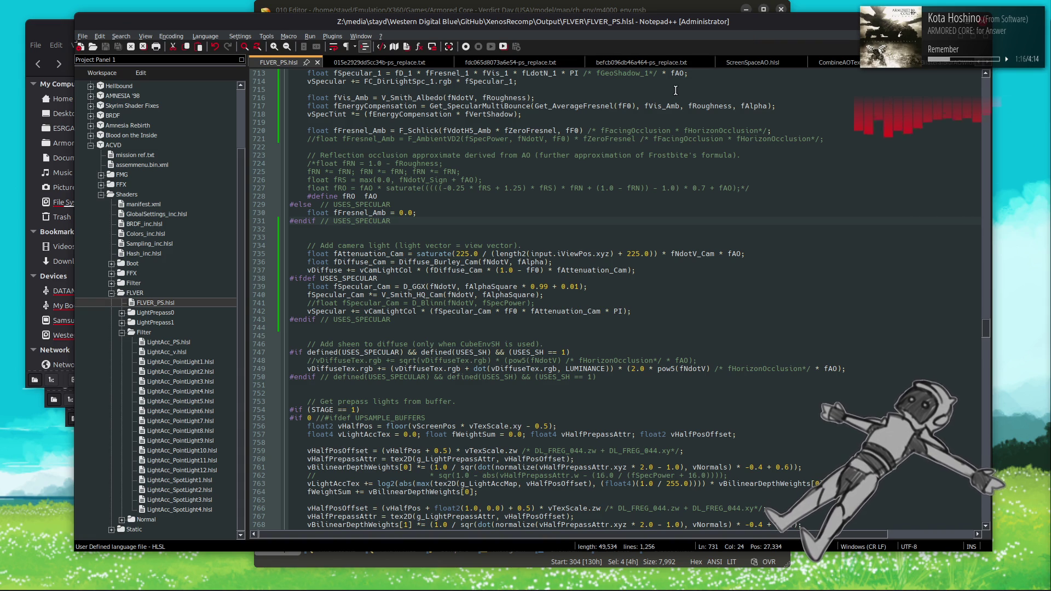
Step: Delete the commented-out D_Blinn line 741 in FLVER_PS.hlsl
{"action": "left_click", "coordinate": [539, 300]}
{"action": "left_click_drag", "start_coordinate": [539, 301], "coordinate": [543, 295]}
{"action": "key", "text": "BackSpace"}
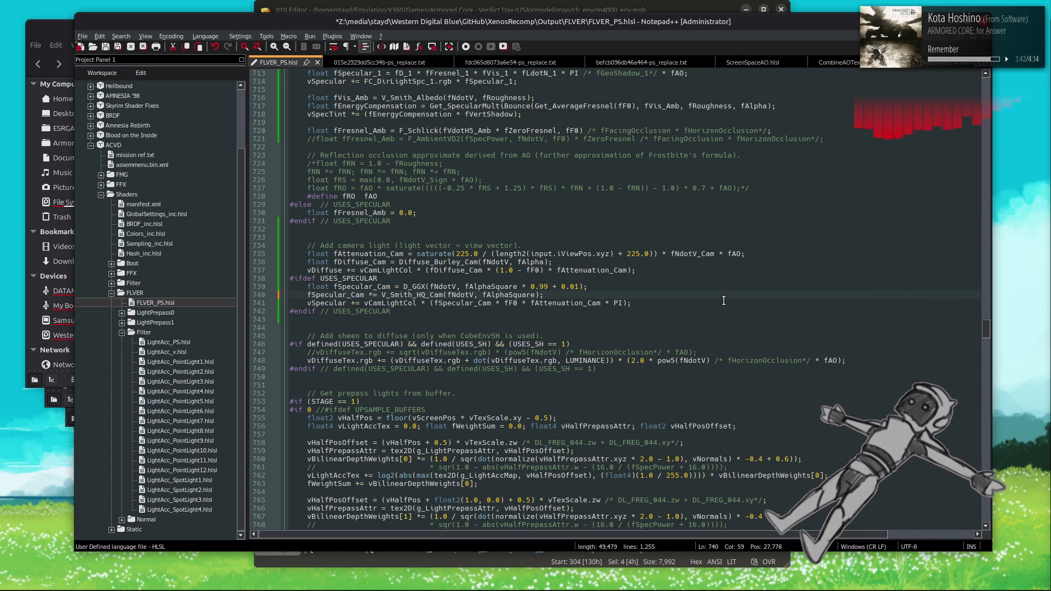
Step: Expand the ACVD project's FMG folder in the Project Panel
{"action": "scroll", "coordinate": [723, 300], "scroll_direction": "up", "scroll_amount": 4}
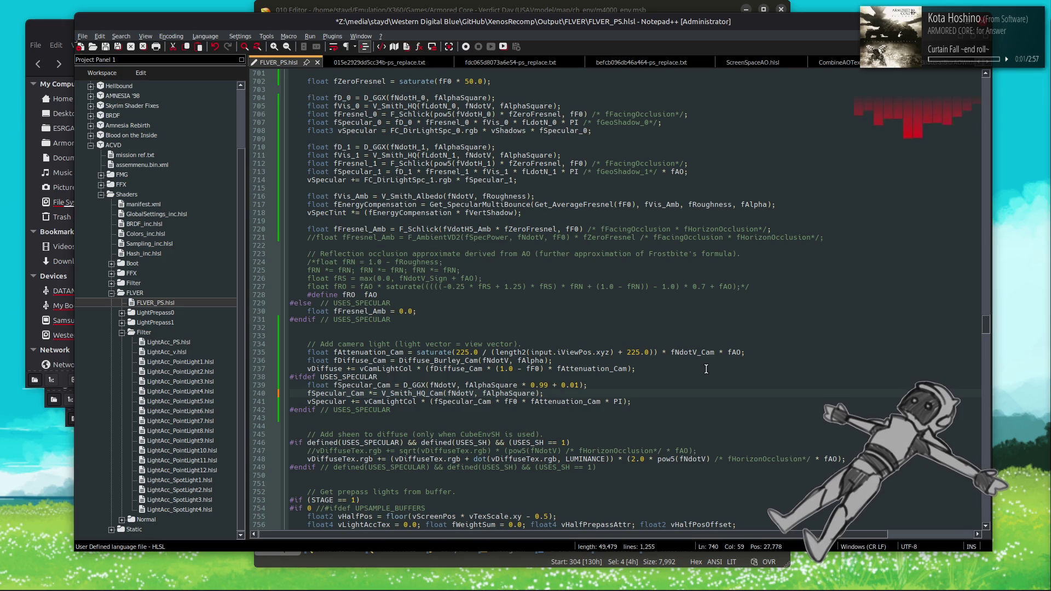
{"action": "mouse_move", "coordinate": [290, 588]}
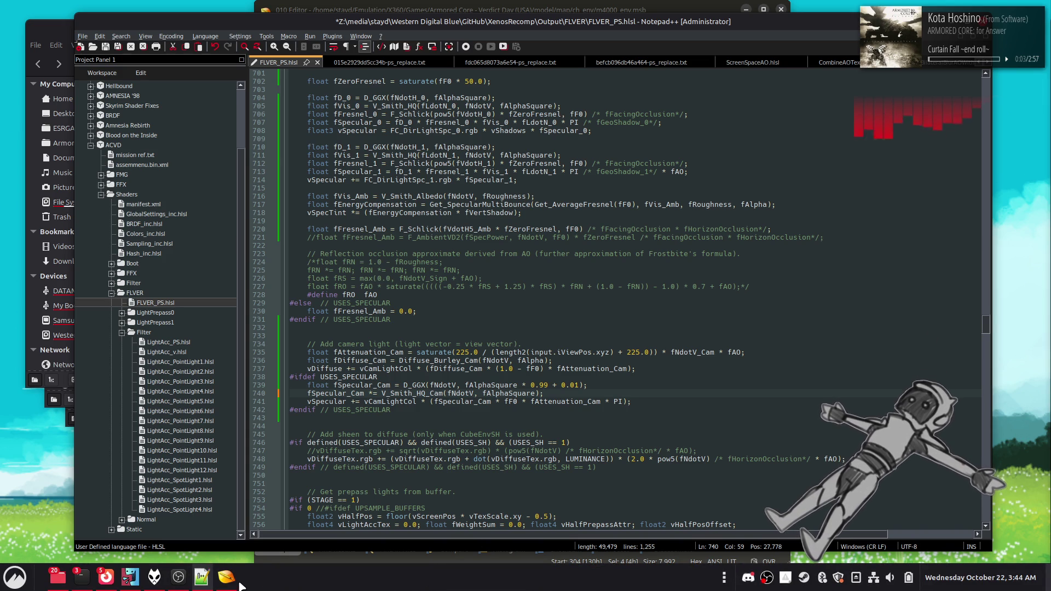
{"action": "mouse_move", "coordinate": [237, 586]}
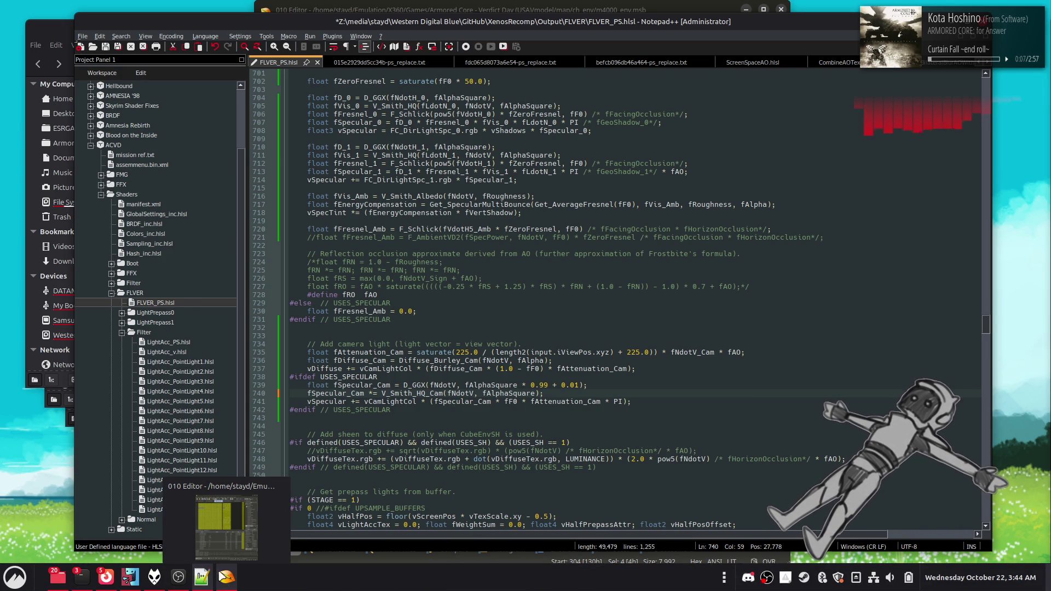
{"action": "left_click", "coordinate": [101, 174]}
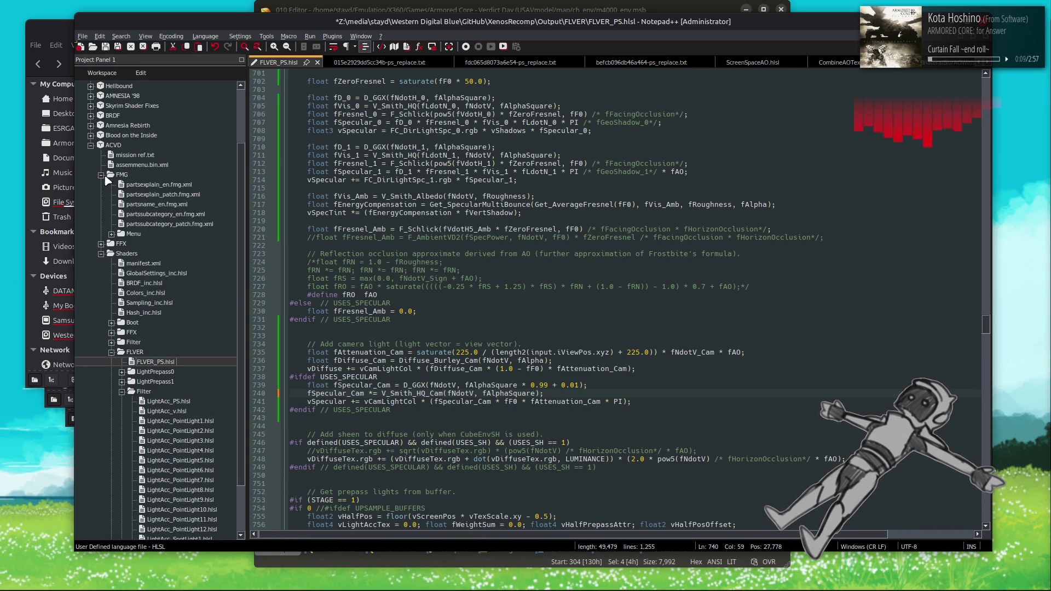
Step: Open partsexplain_en.fmg.xml and set up a case-insensitive Find in Files in its folder
{"action": "double_click", "coordinate": [160, 187]}
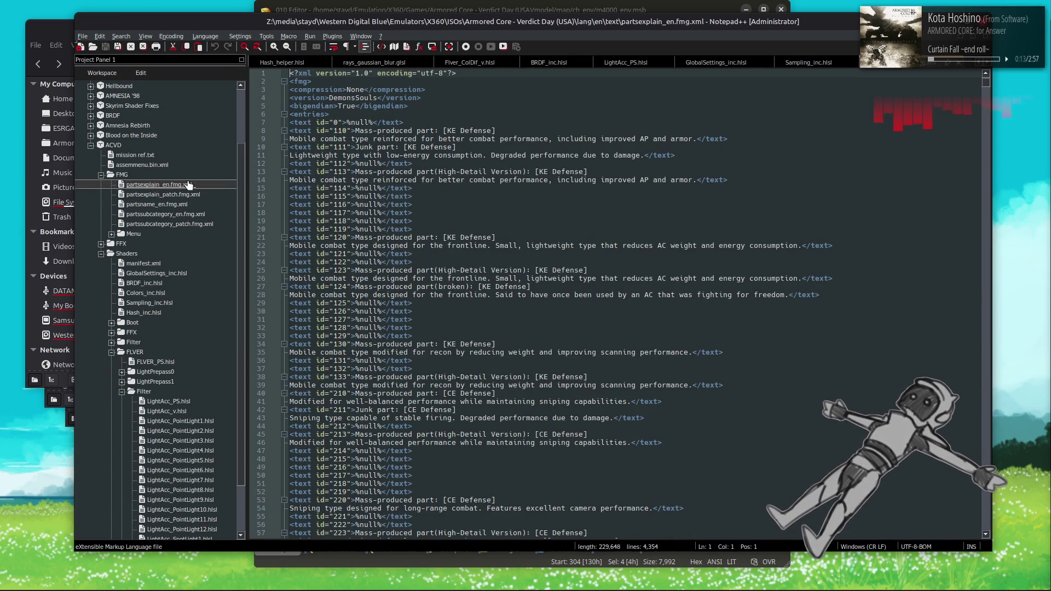
{"action": "key", "text": "ctrl+f"}
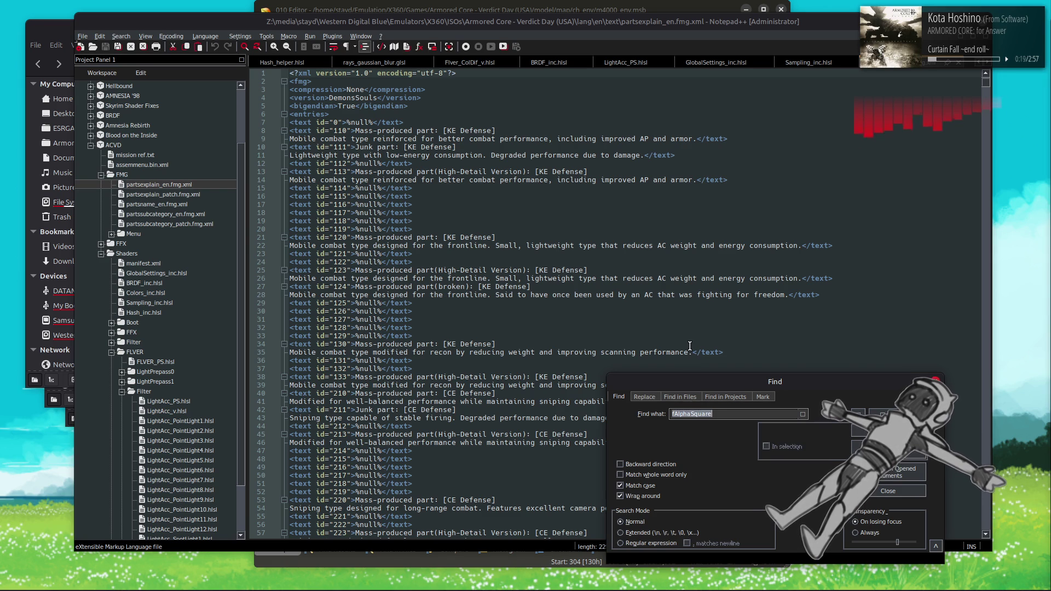
{"action": "left_click", "coordinate": [684, 396]}
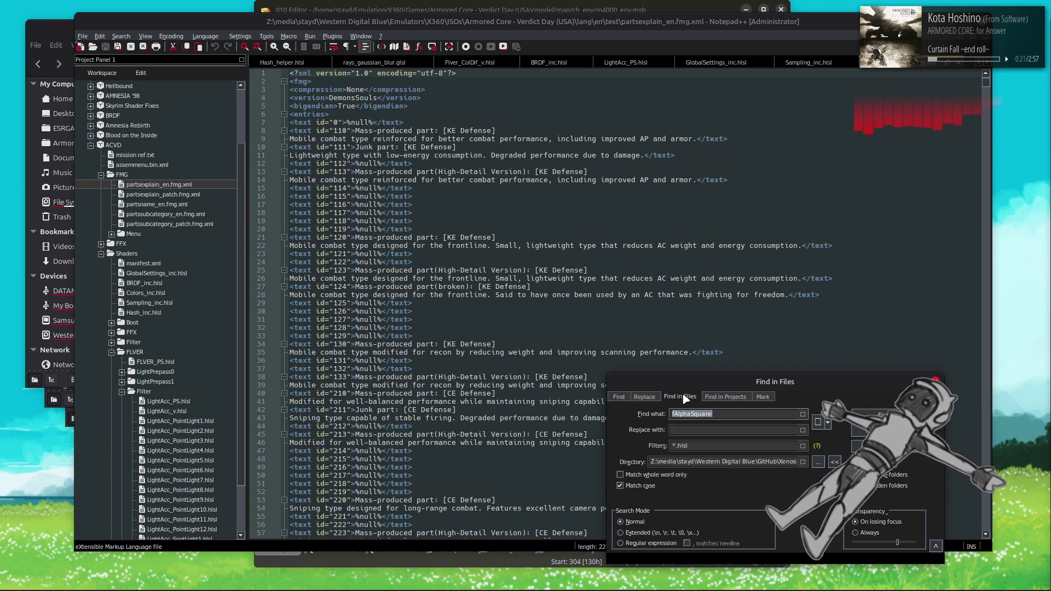
{"action": "left_click", "coordinate": [630, 486]}
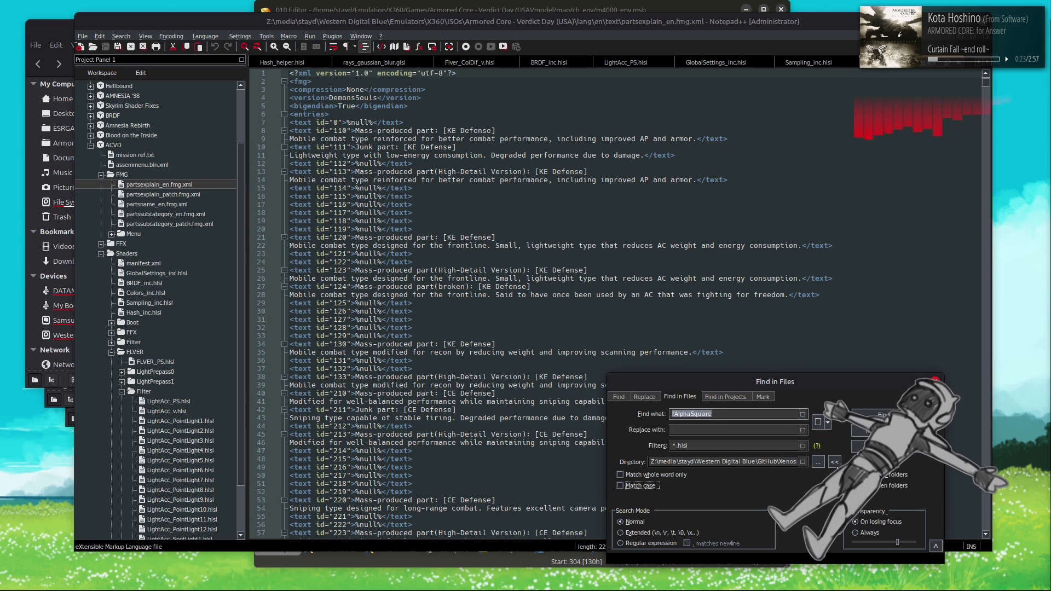
{"action": "left_click", "coordinate": [833, 464]}
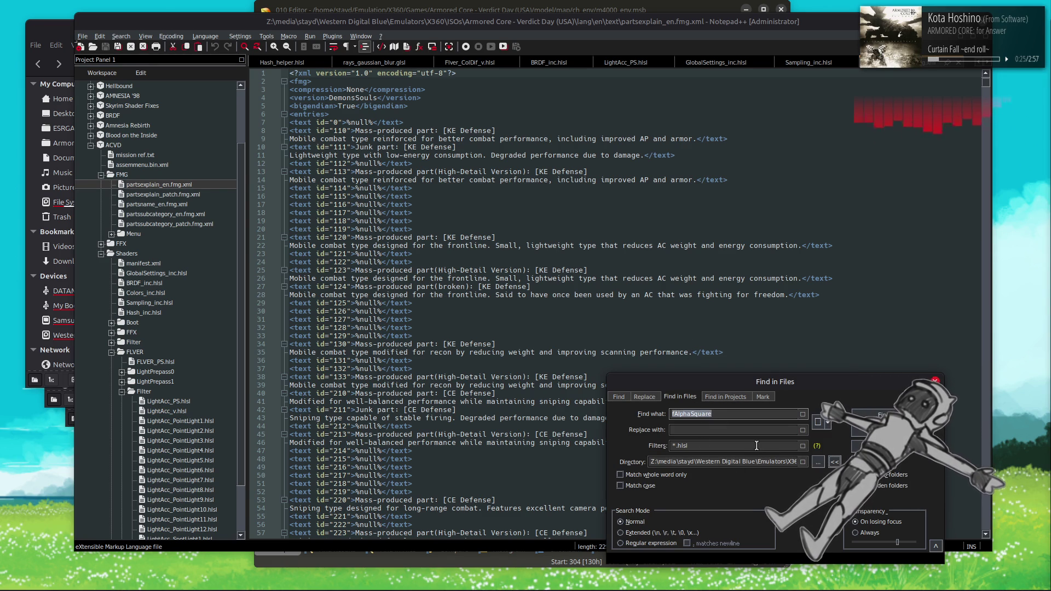
Step: Search *.xml files for 'near the chopper', finding one hit in ch0510.fmg.xml
{"action": "key", "text": "BackSpace"}
{"action": "key", "text": "BackSpace"}
{"action": "type", "text": "xm"}
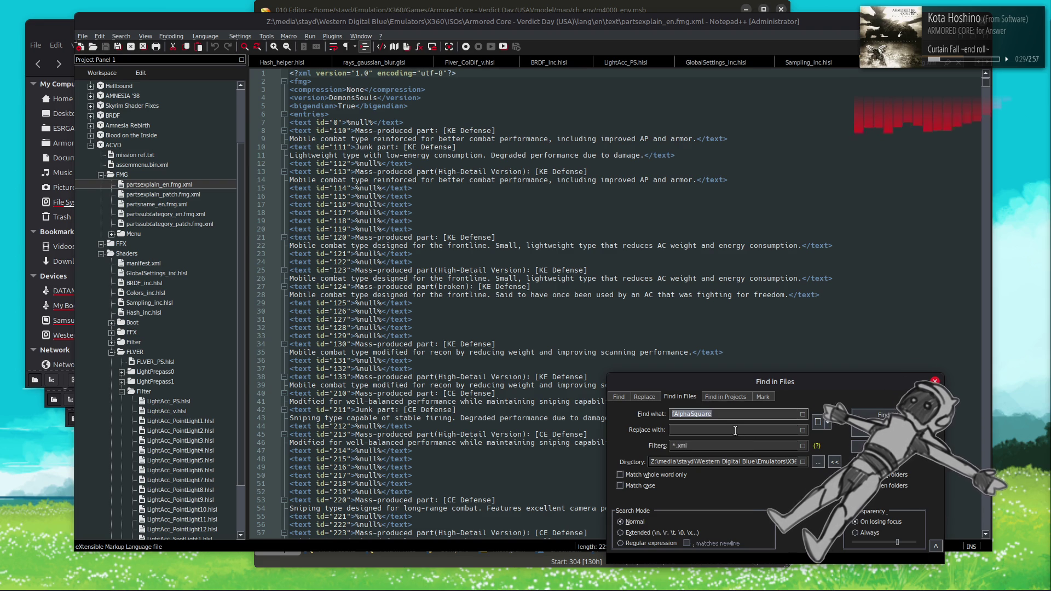
{"action": "left_click_drag", "start_coordinate": [741, 415], "coordinate": [635, 417]}
{"action": "type", "text": "near the chopper"}
{"action": "key", "text": "Return"}
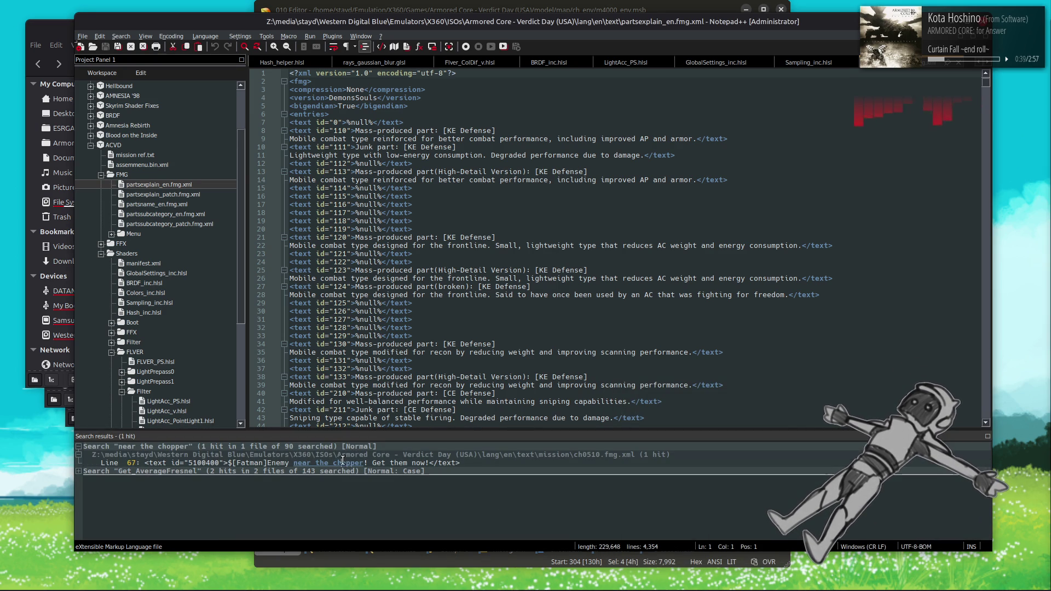
{"action": "double_click", "coordinate": [345, 464]}
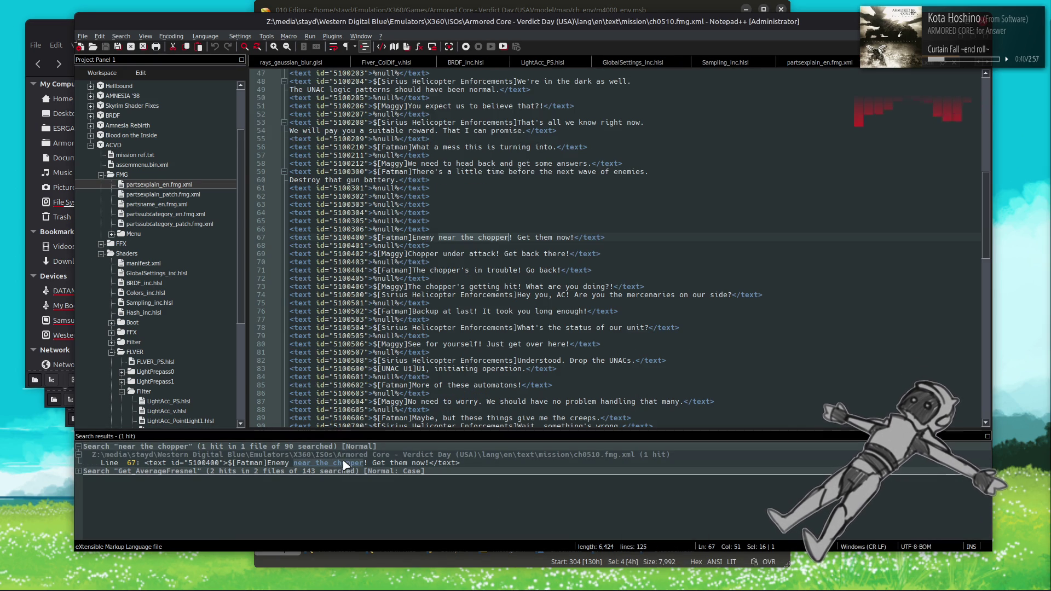
{"action": "left_click", "coordinate": [988, 436]}
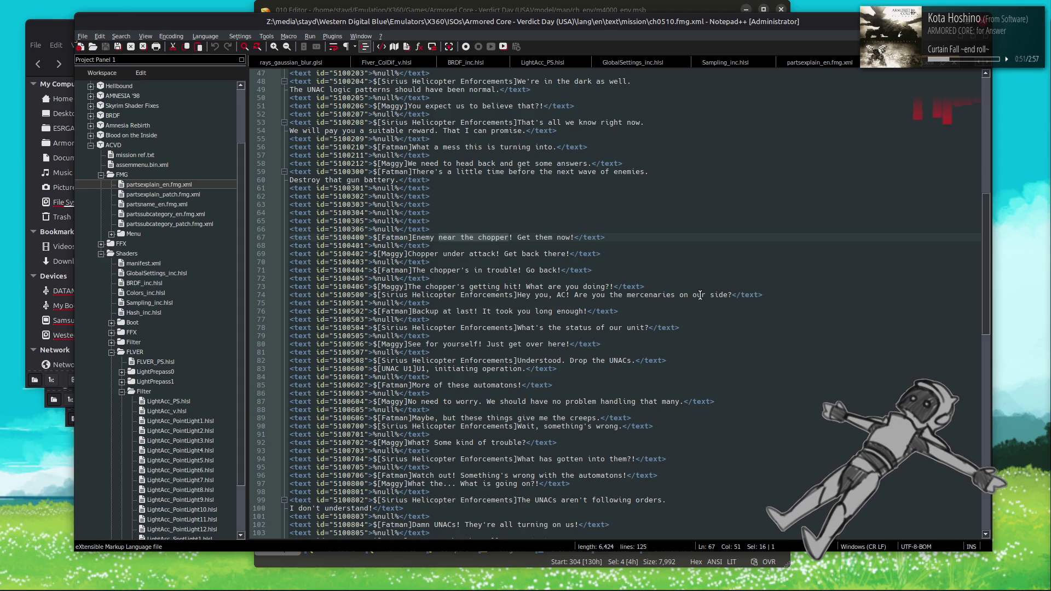
{"action": "scroll", "coordinate": [758, 311], "scroll_direction": "down", "scroll_amount": 4}
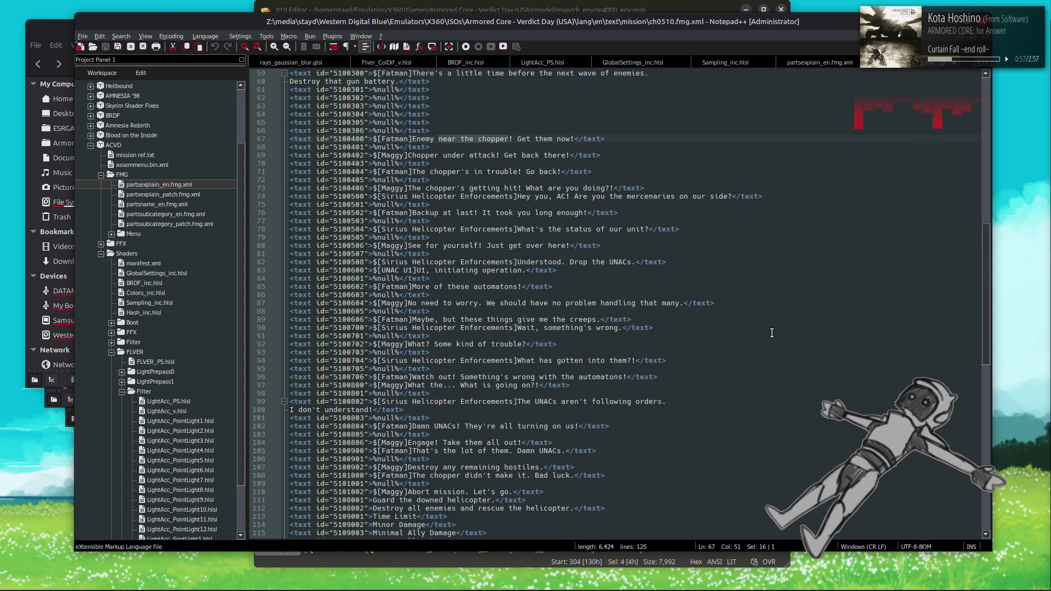
{"action": "scroll", "coordinate": [772, 331], "scroll_direction": "down", "scroll_amount": 3}
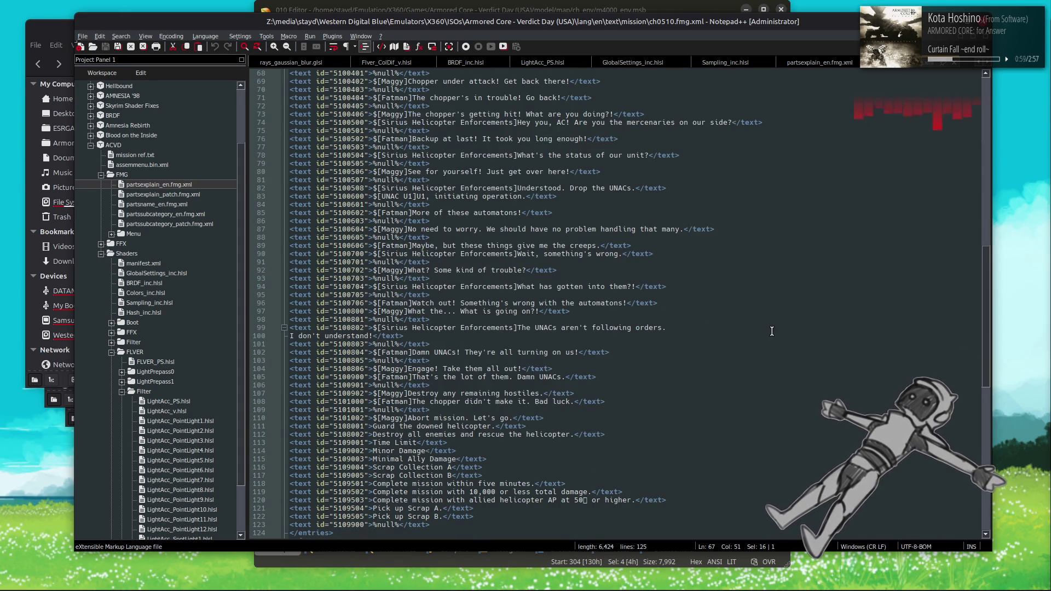
{"action": "scroll", "coordinate": [772, 331], "scroll_direction": "up", "scroll_amount": 6}
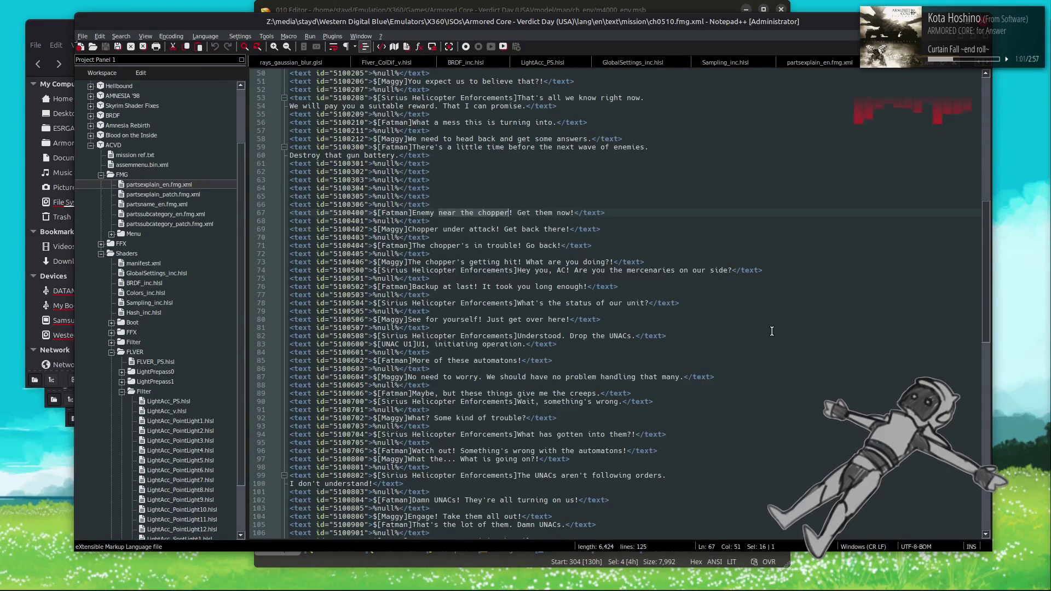
{"action": "scroll", "coordinate": [772, 331], "scroll_direction": "up", "scroll_amount": 4}
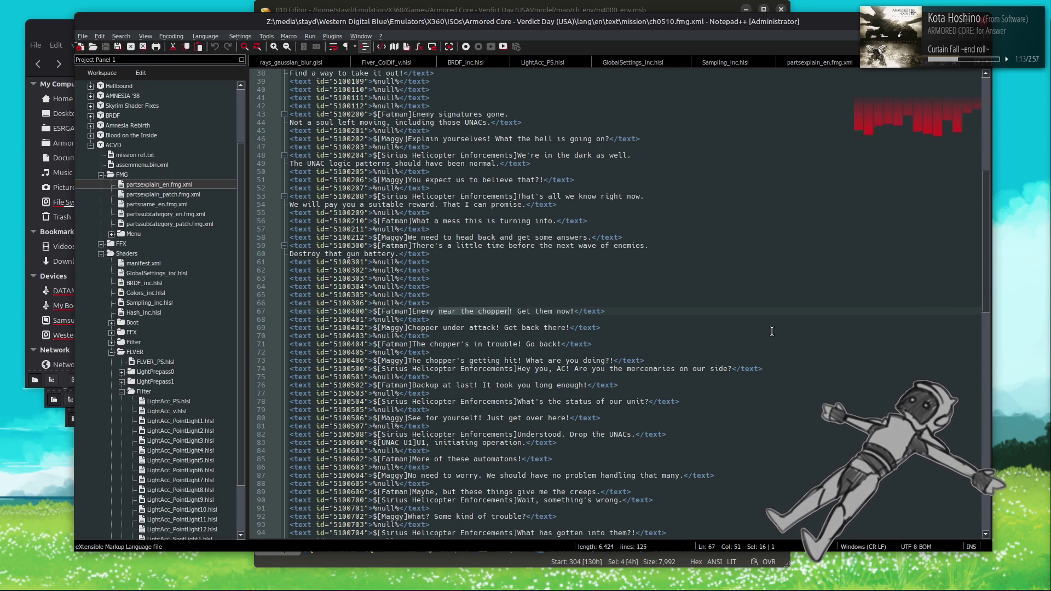
{"action": "scroll", "coordinate": [772, 331], "scroll_direction": "up", "scroll_amount": 7}
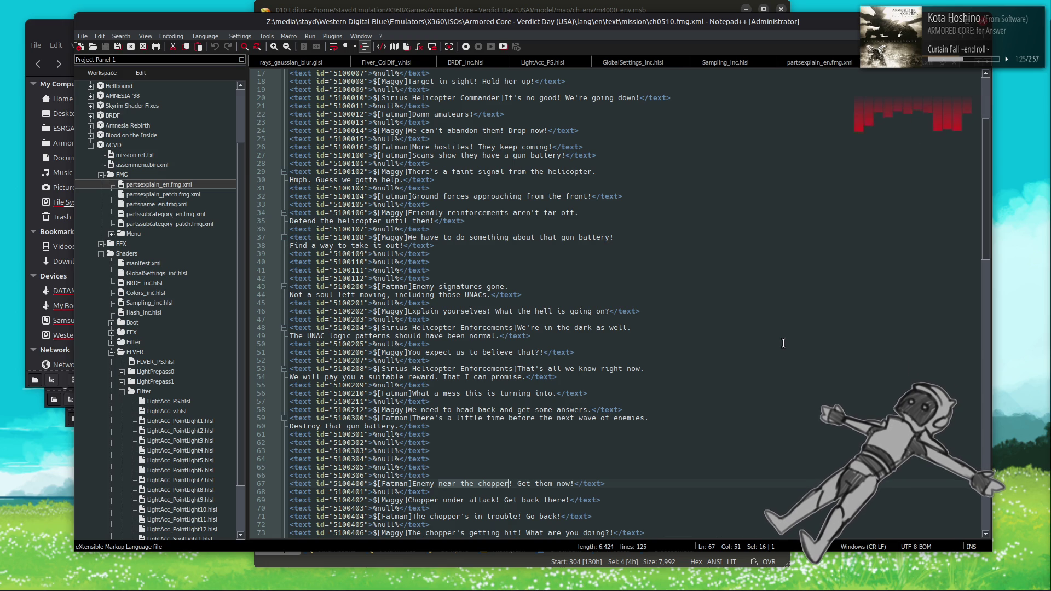
{"action": "scroll", "coordinate": [783, 343], "scroll_direction": "up", "scroll_amount": 3}
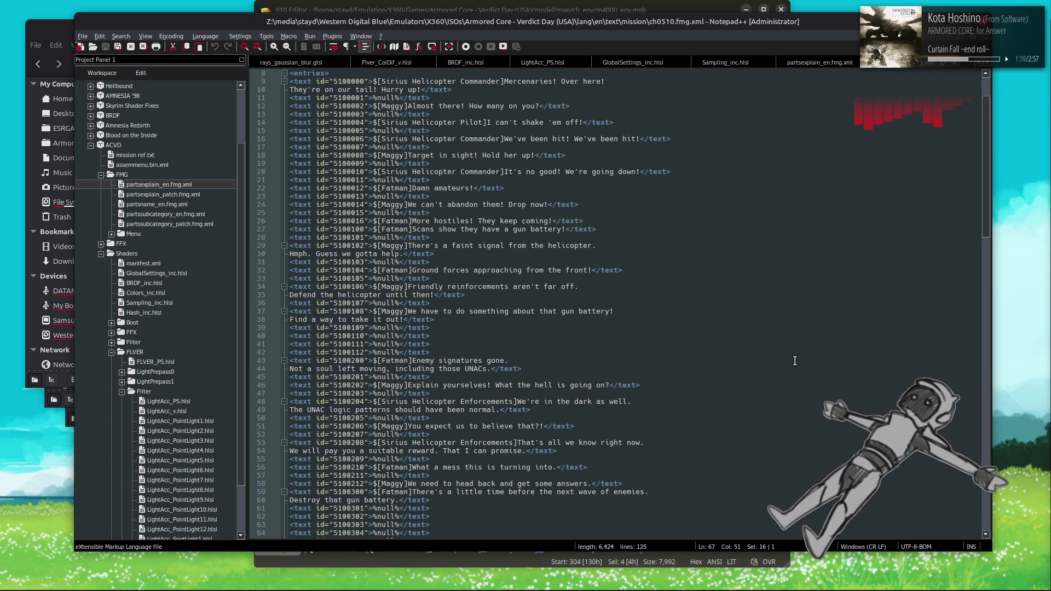
{"action": "scroll", "coordinate": [793, 359], "scroll_direction": "down", "scroll_amount": 10}
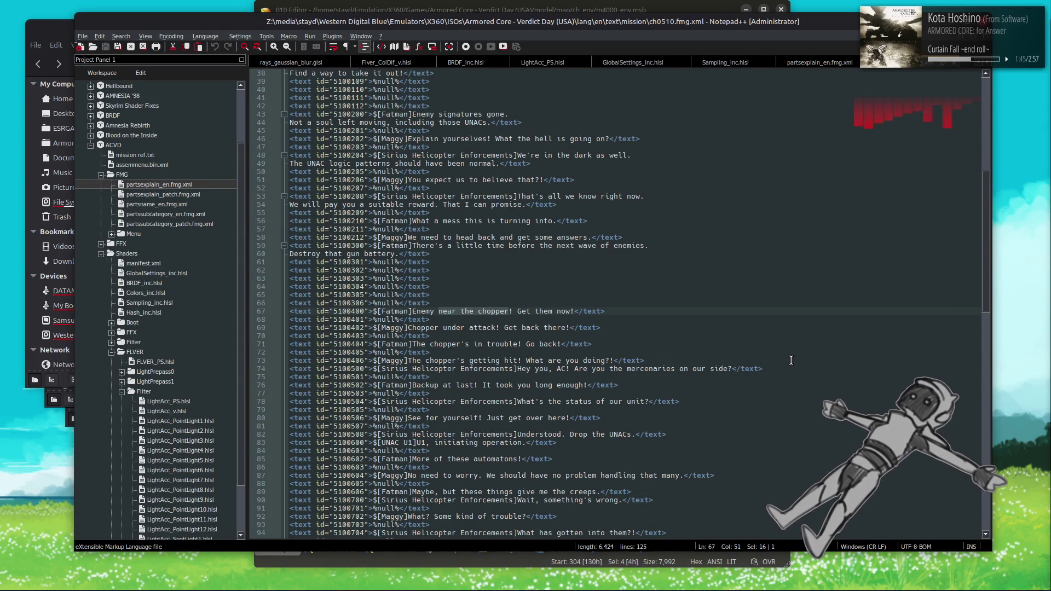
{"action": "scroll", "coordinate": [791, 360], "scroll_direction": "down", "scroll_amount": 3}
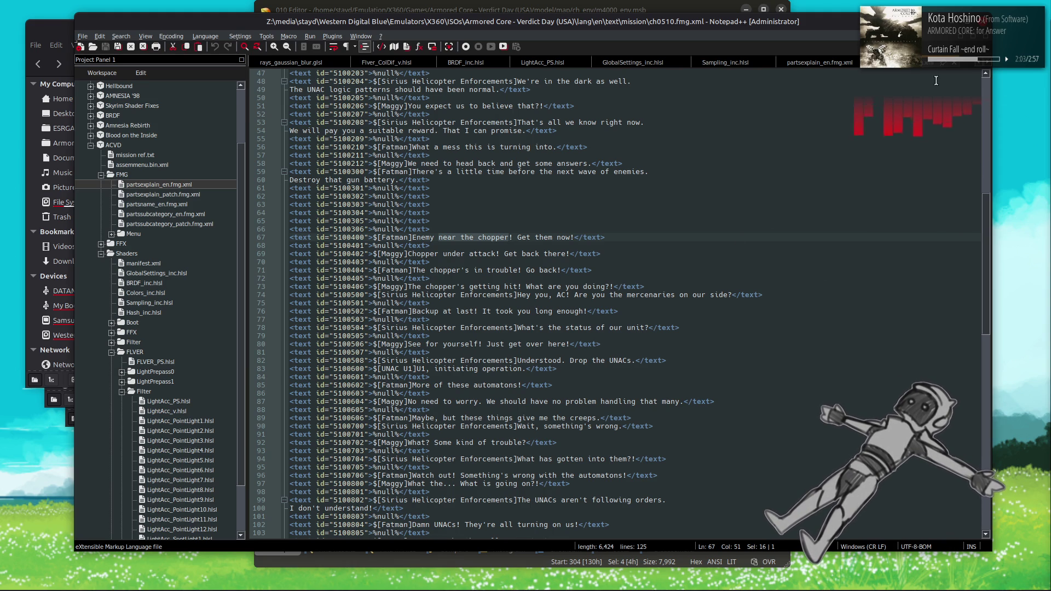
{"action": "mouse_move", "coordinate": [57, 584]}
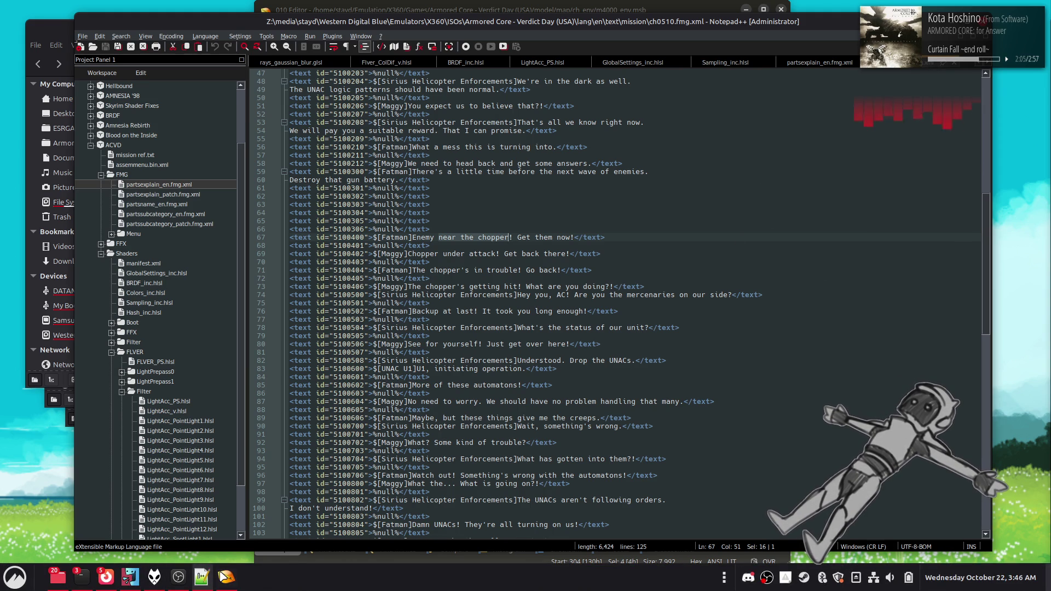
Step: Close the 1.2.0 file manager window
{"action": "left_click", "coordinate": [57, 585]}
{"action": "left_click", "coordinate": [61, 555]}
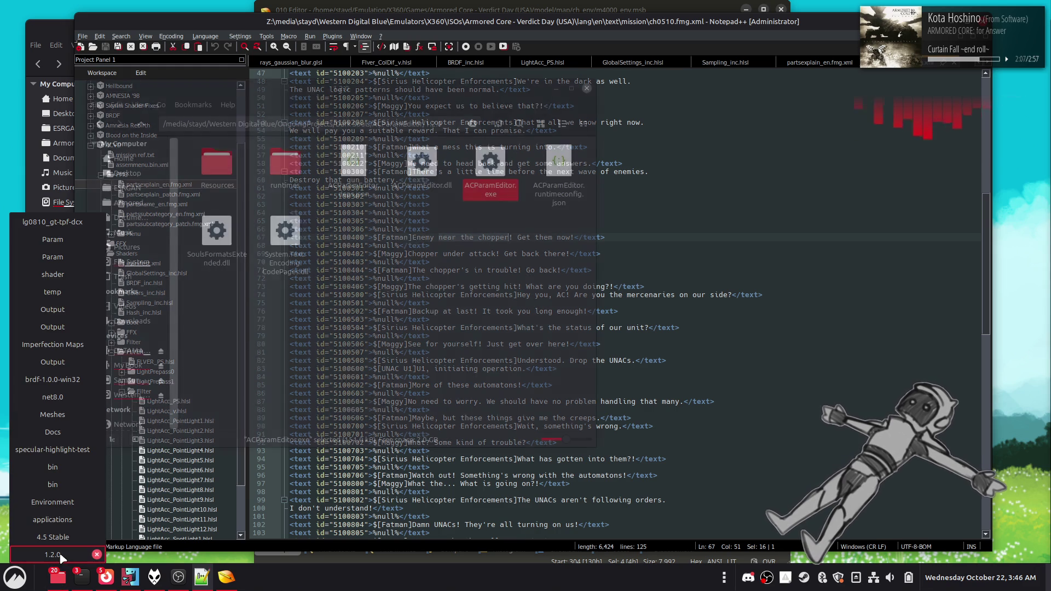
{"action": "left_click", "coordinate": [97, 554]}
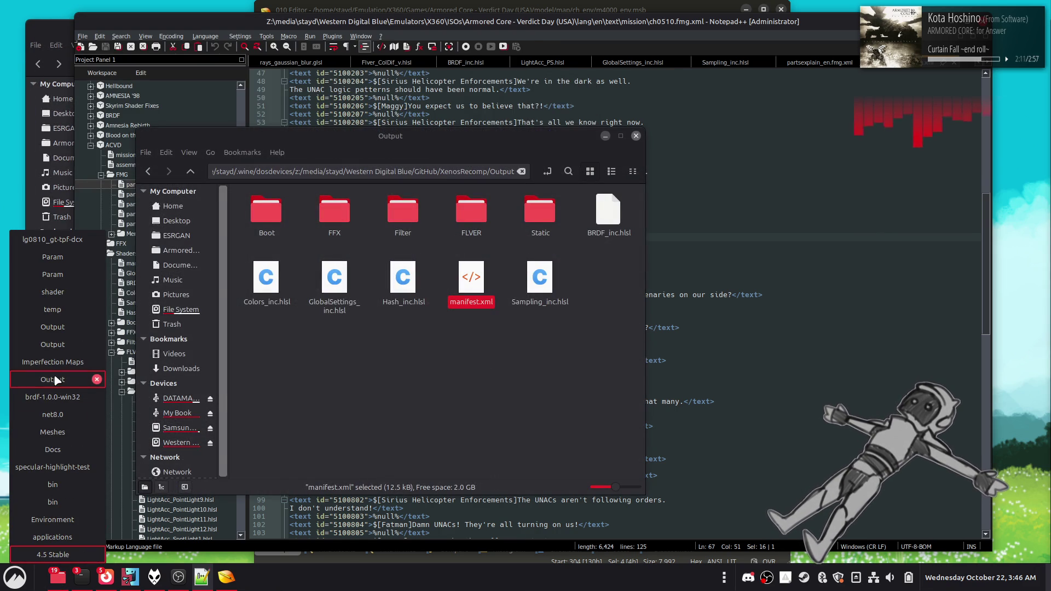
Step: Go from ch_env up to the Armored Core - Verdict Day (USA) folder and open mission
{"action": "left_click", "coordinate": [96, 379]}
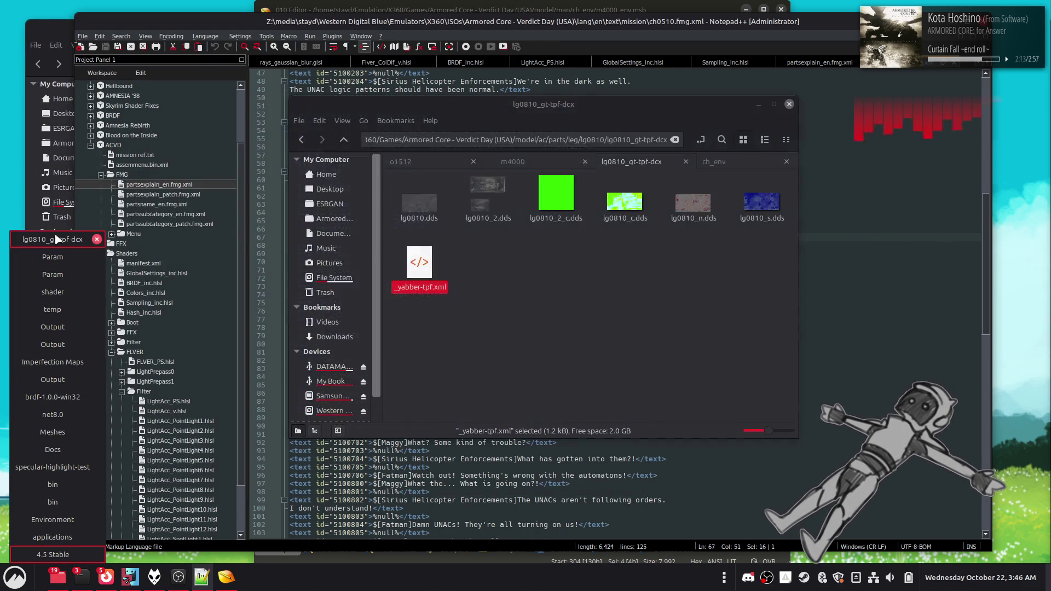
{"action": "left_click", "coordinate": [725, 163]}
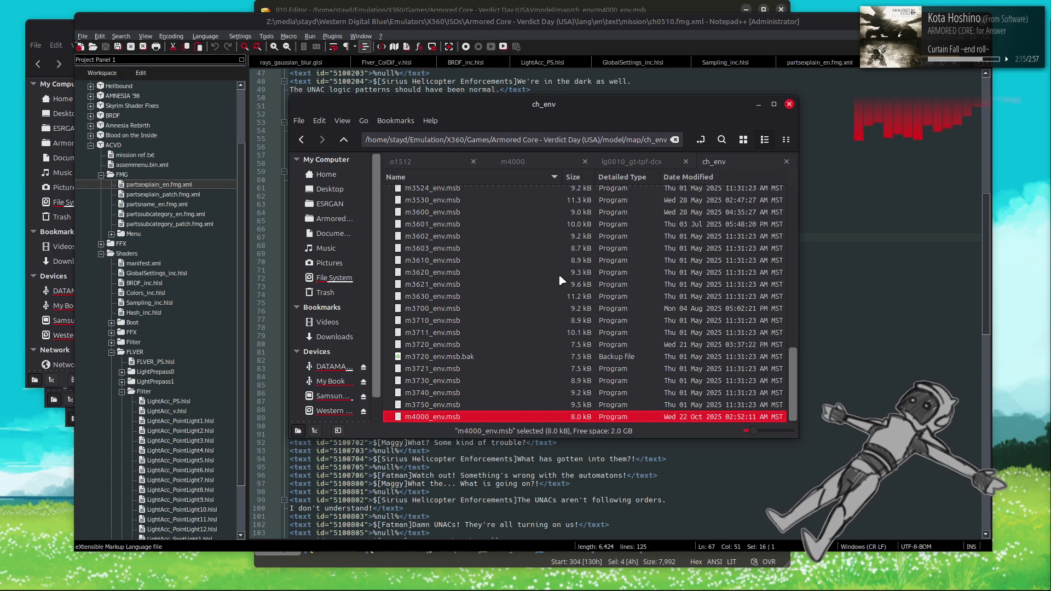
{"action": "key", "text": "alt+Up"}
{"action": "key", "text": "alt+Up"}
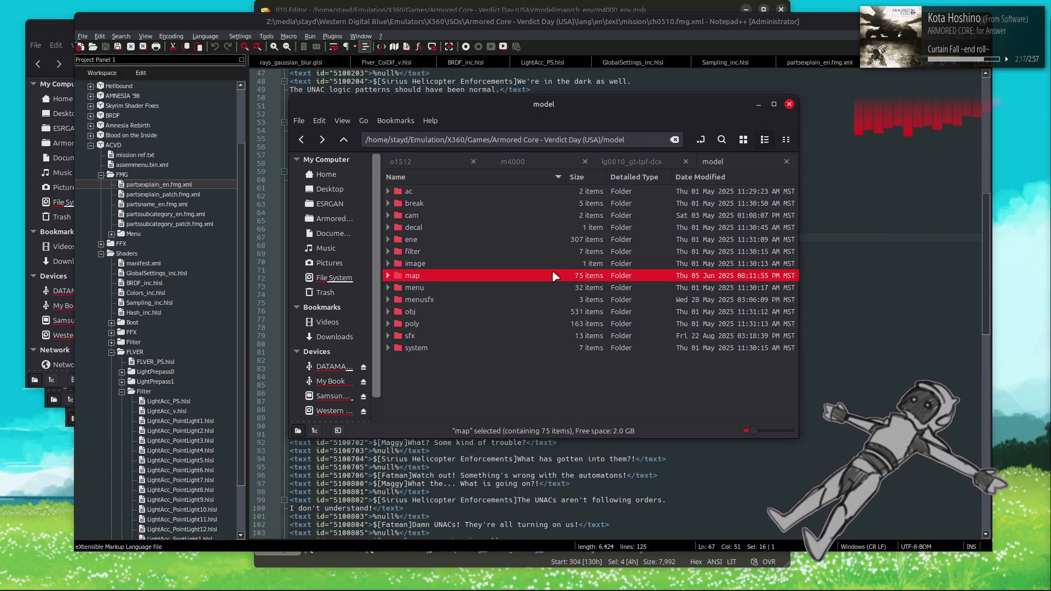
{"action": "key", "text": "alt+Up"}
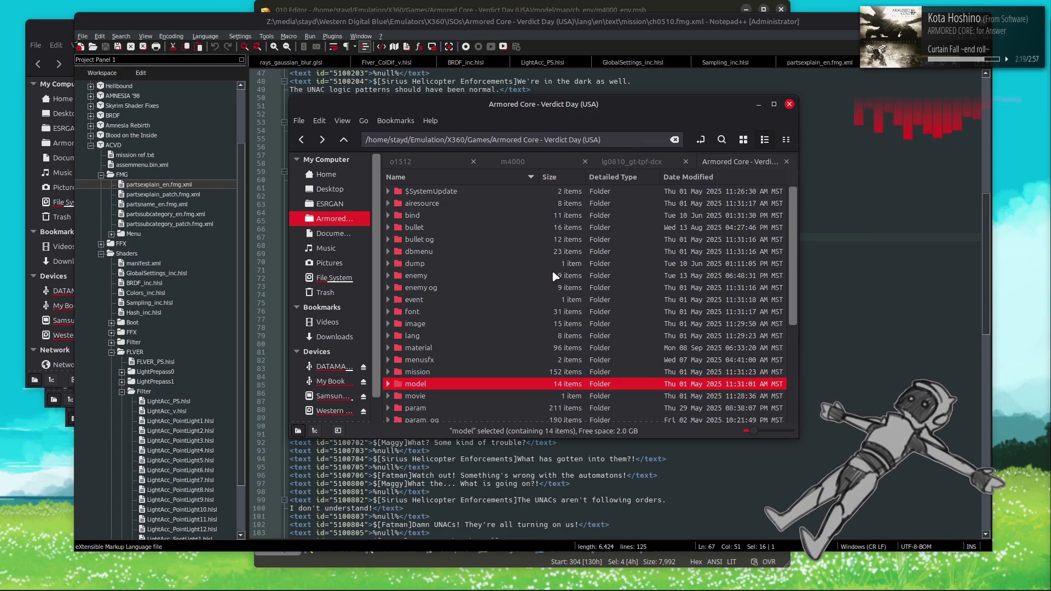
{"action": "double_click", "coordinate": [459, 372]}
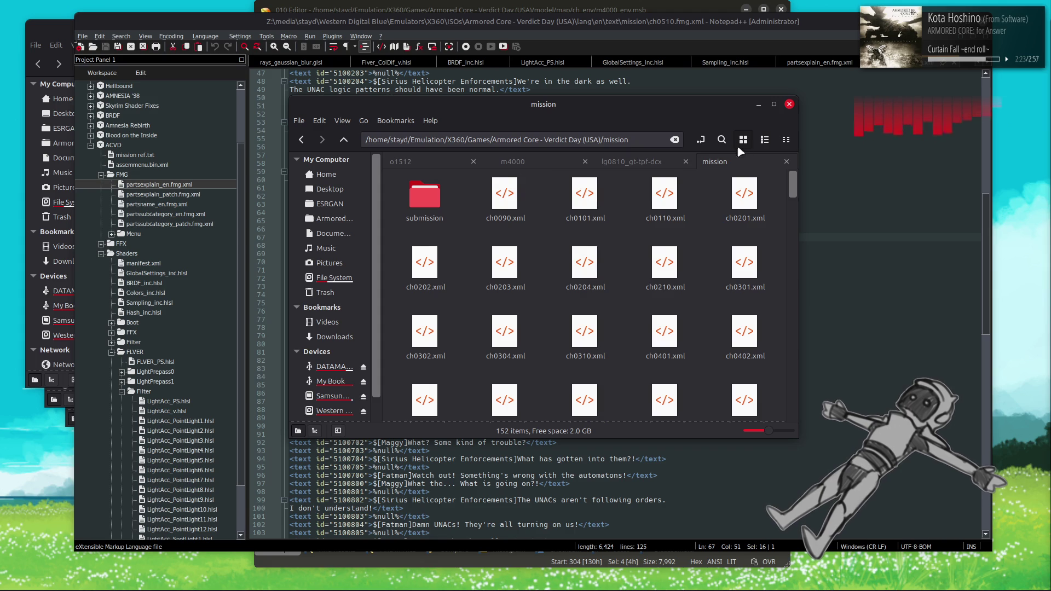
Step: Switch to list view and open ch0510.xml in Notepad++
{"action": "left_click", "coordinate": [764, 139]}
{"action": "scroll", "coordinate": [559, 255], "scroll_direction": "down", "scroll_amount": 3}
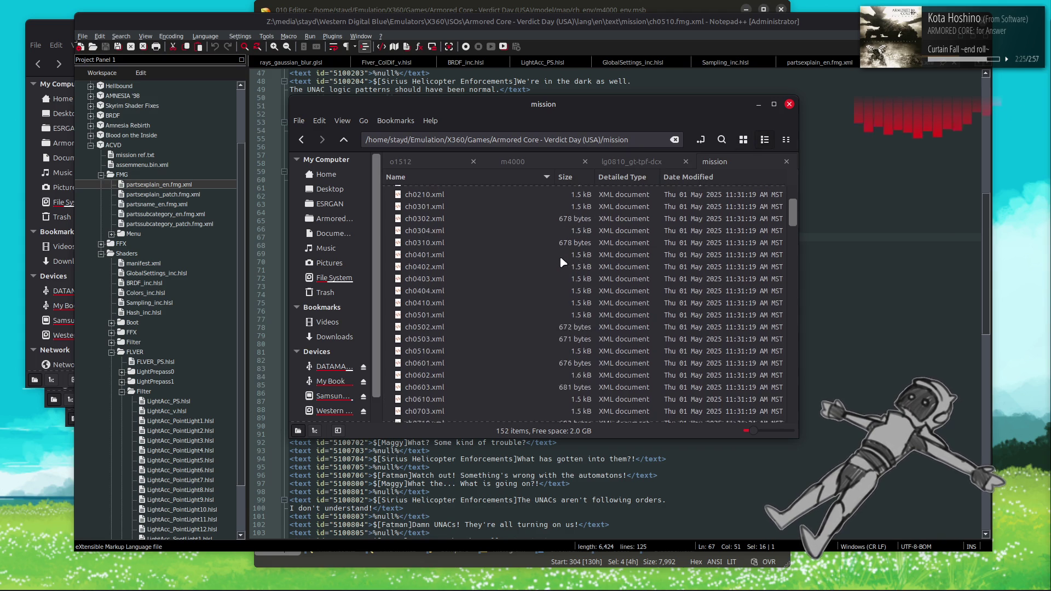
{"action": "left_click", "coordinate": [441, 383]}
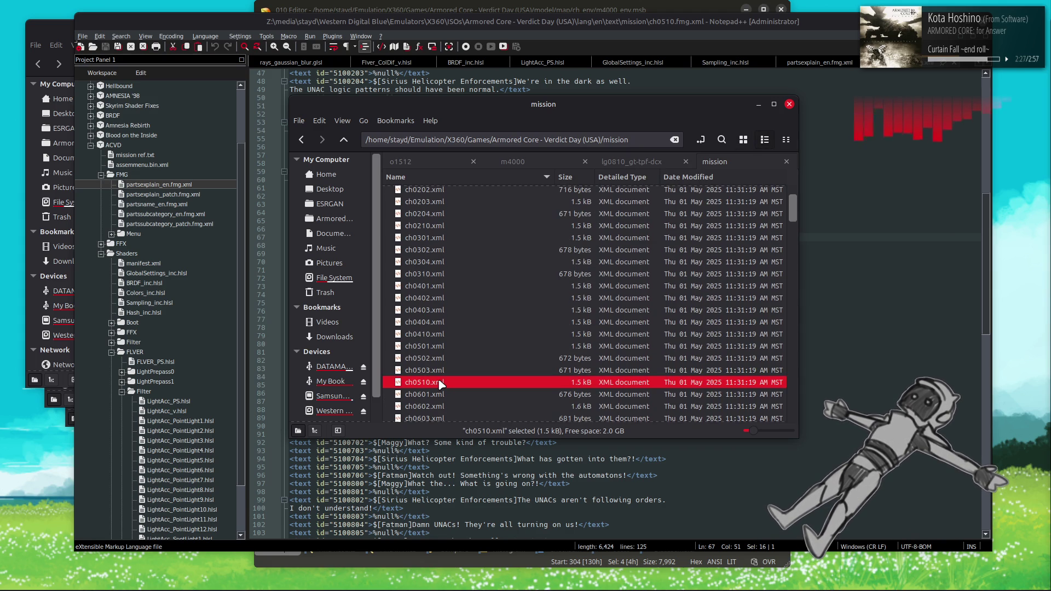
{"action": "right_click", "coordinate": [441, 385]}
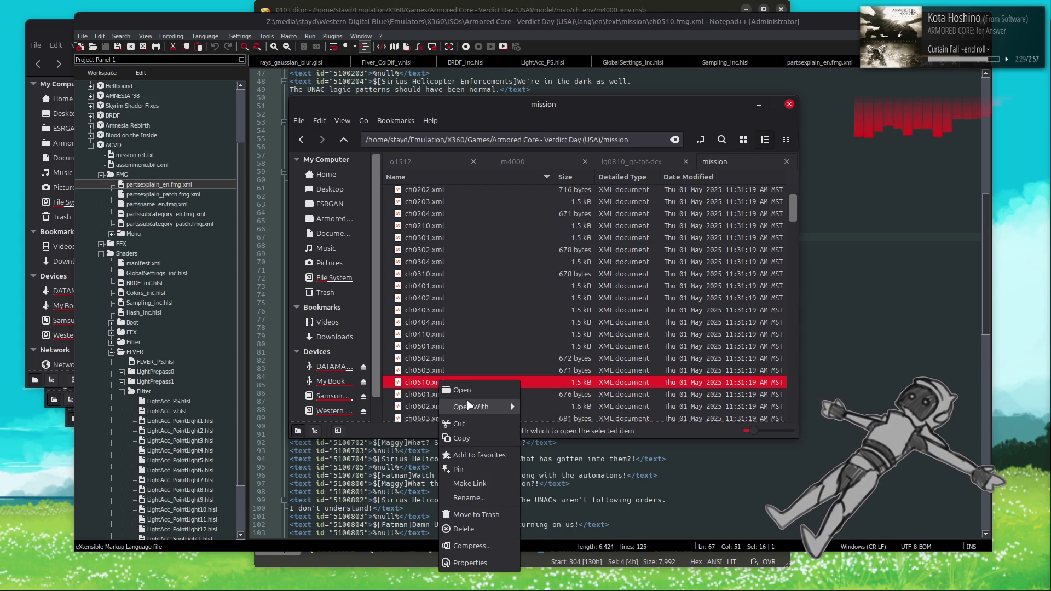
{"action": "mouse_move", "coordinate": [462, 406]}
{"action": "left_click", "coordinate": [575, 521]}
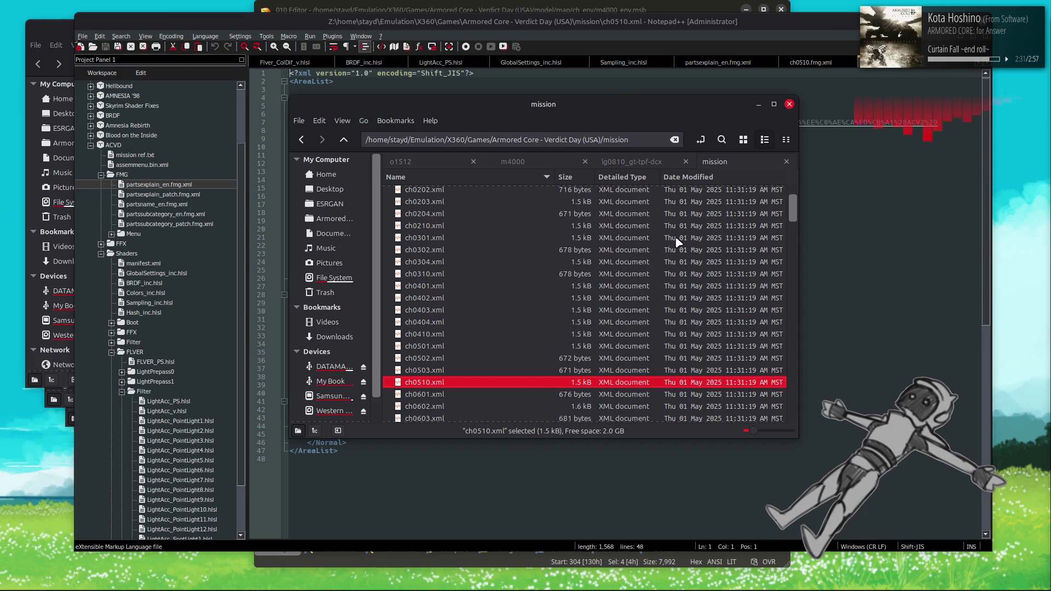
Step: Select m3401_env on line 29, then open mission ref.txt from the Project Panel
{"action": "double_click", "coordinate": [467, 302]}
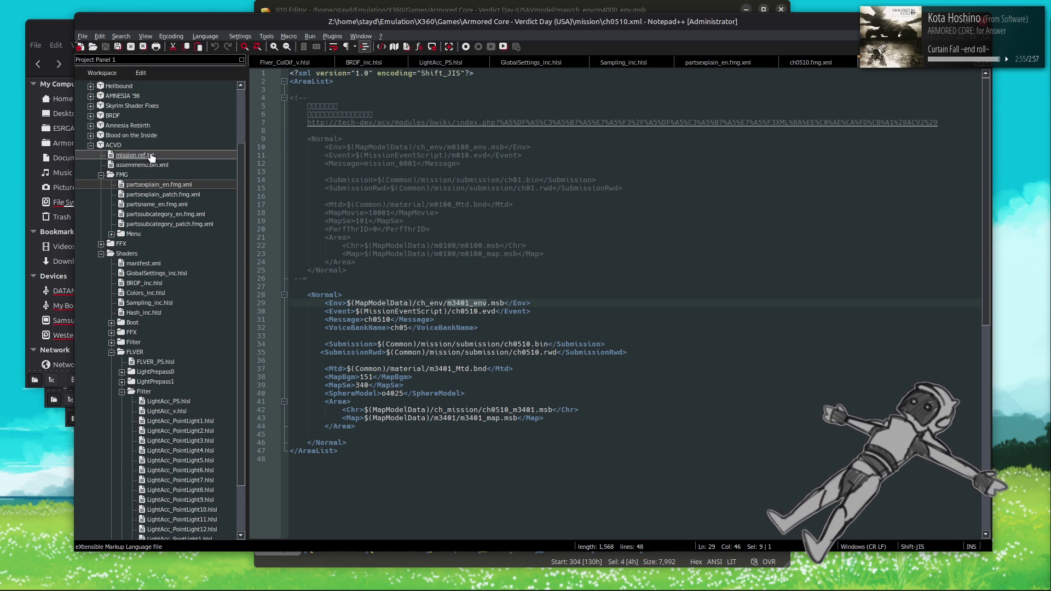
{"action": "double_click", "coordinate": [150, 156]}
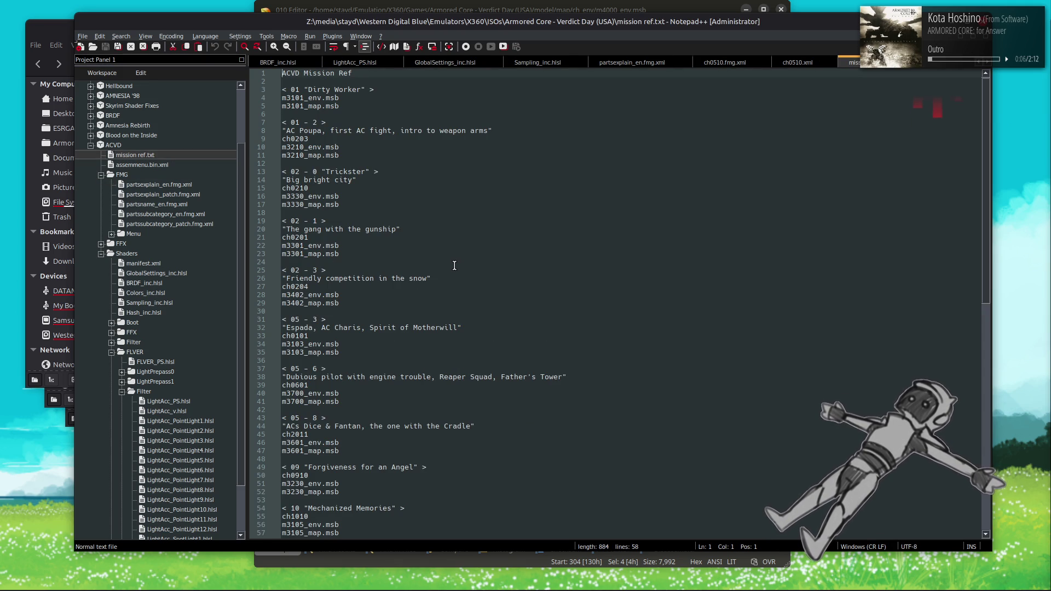
Step: Below the m3402_map.msb line, start a new entry with ch0510 and an m3401_env line
{"action": "scroll", "coordinate": [383, 288], "scroll_direction": "down", "scroll_amount": 2}
{"action": "scroll", "coordinate": [383, 288], "scroll_direction": "up", "scroll_amount": 2}
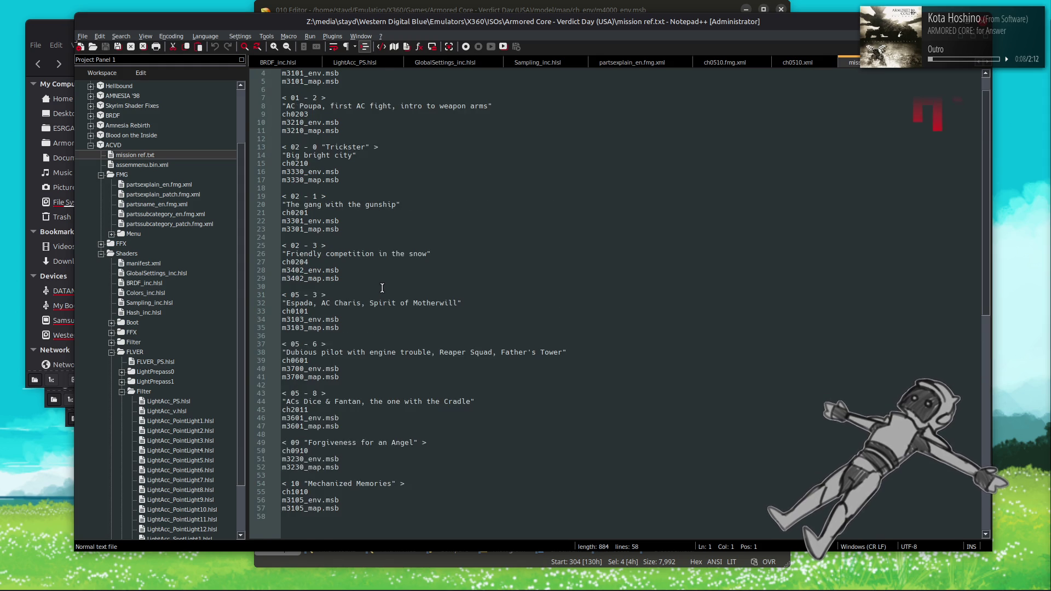
{"action": "left_click", "coordinate": [351, 307]}
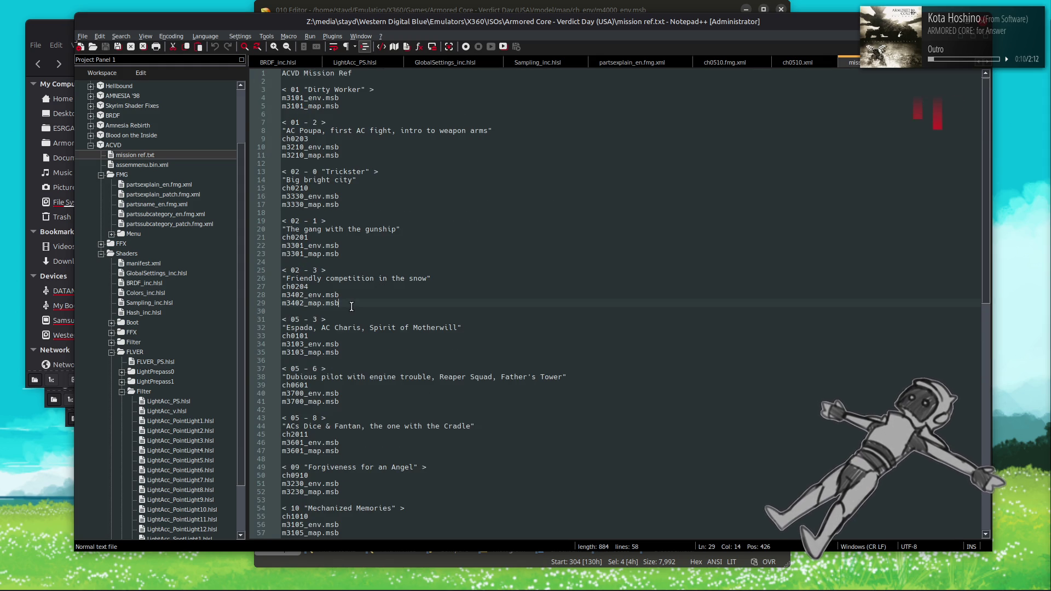
{"action": "key", "text": "Return"}
{"action": "key", "text": "Return"}
{"action": "type", "text": "ch0510"}
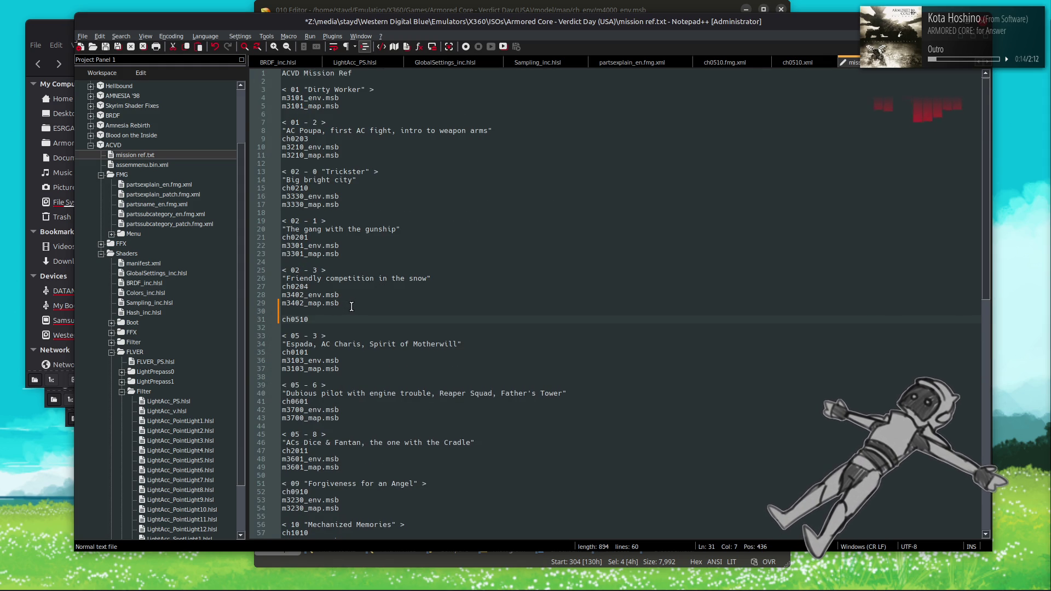
{"action": "key", "text": "Return"}
{"action": "type", "text": "m3401"}
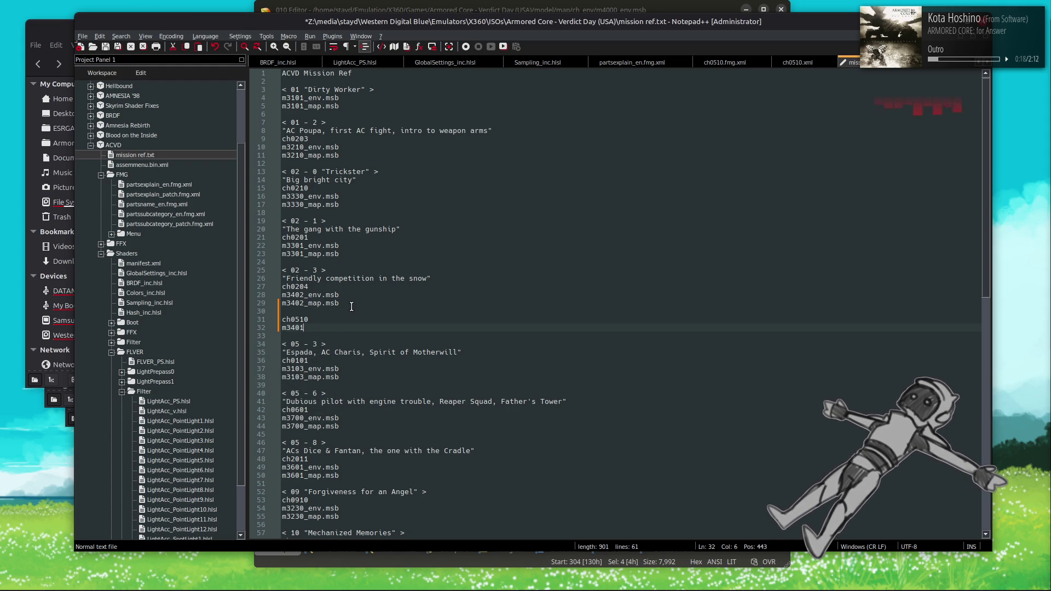
{"action": "type", "text": "_env.map"}
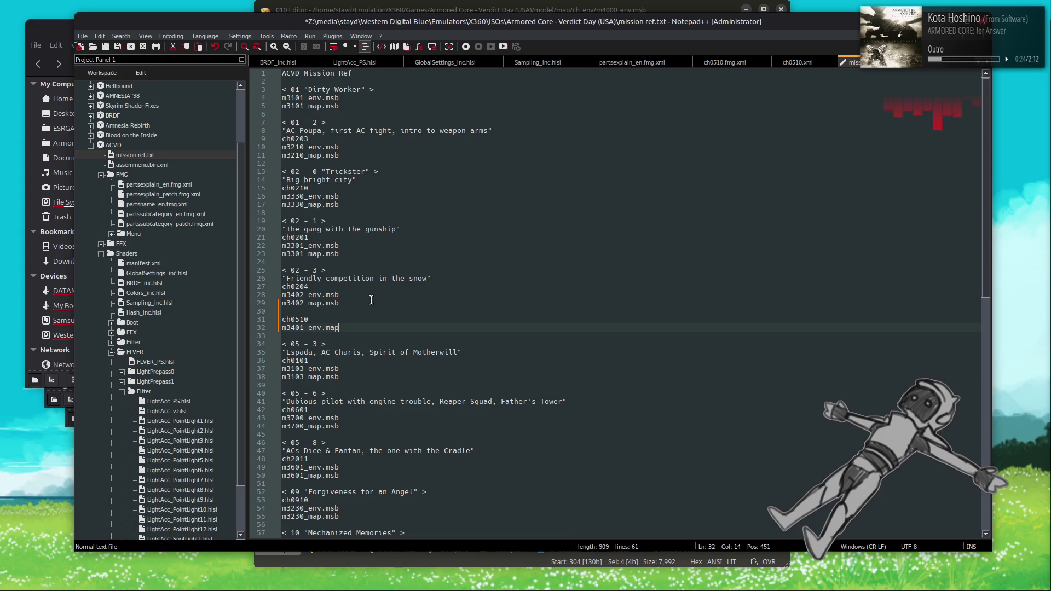
Step: Check the map name in ch0510.xml, then complete the line as m3401_env.msb
{"action": "left_click", "coordinate": [801, 61]}
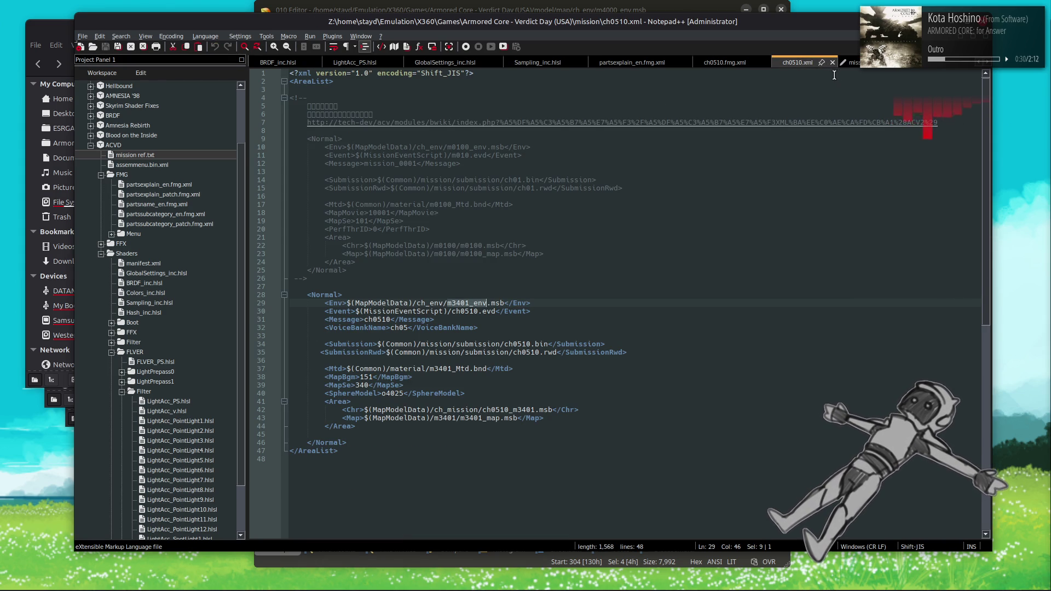
{"action": "left_click", "coordinate": [854, 63]}
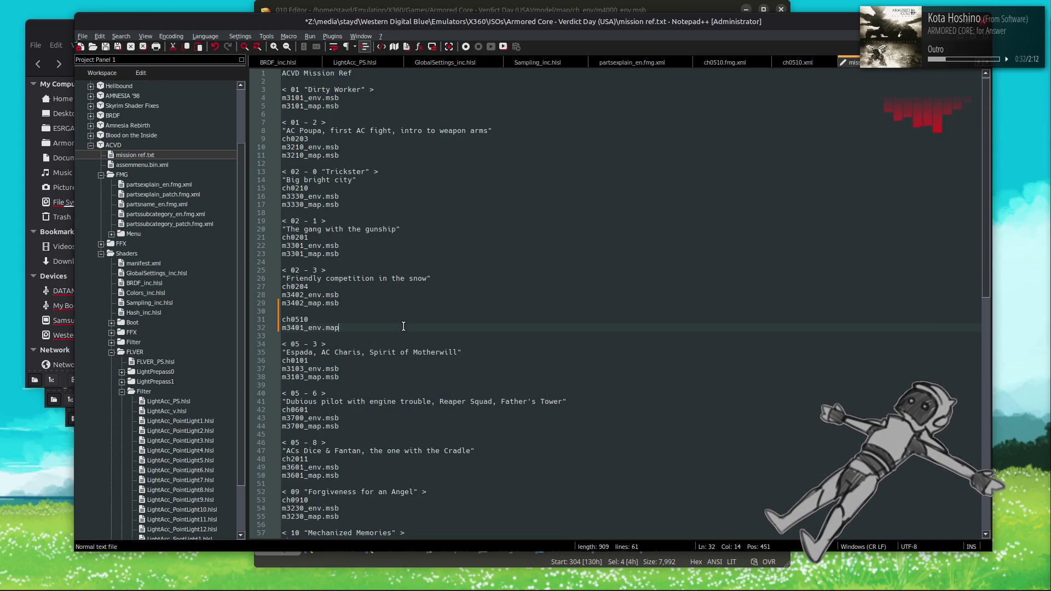
{"action": "left_click", "coordinate": [799, 62]}
{"action": "left_click", "coordinate": [851, 62]}
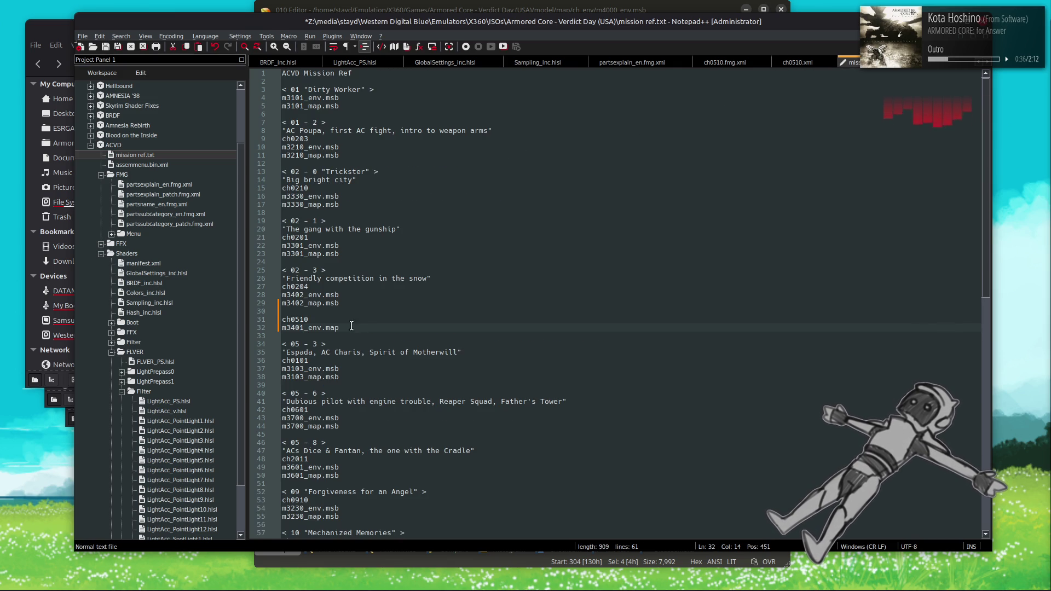
{"action": "key", "text": "ctrl+Return"}
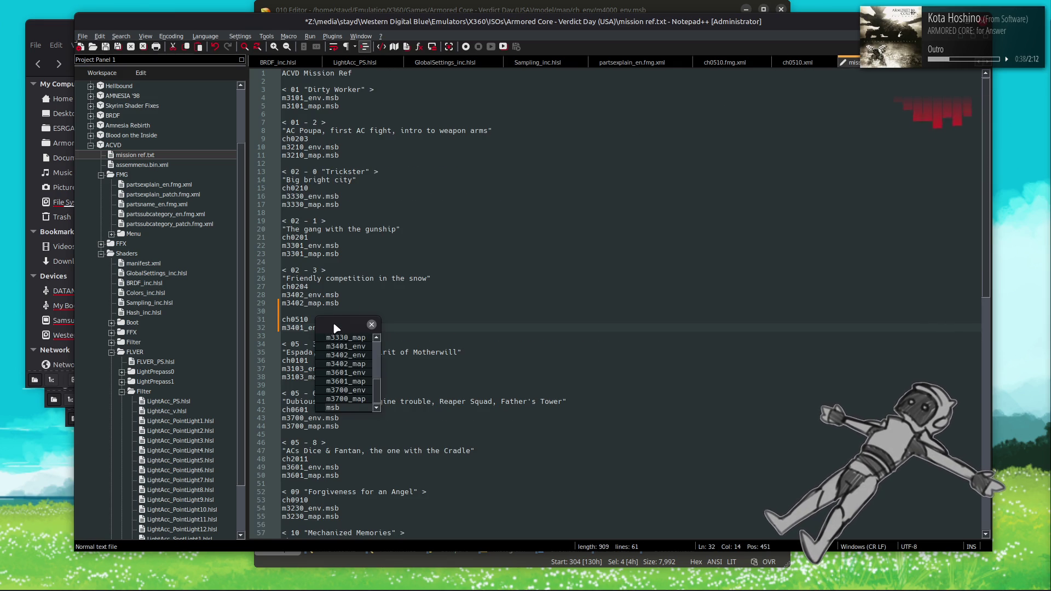
{"action": "key", "text": "Escape"}
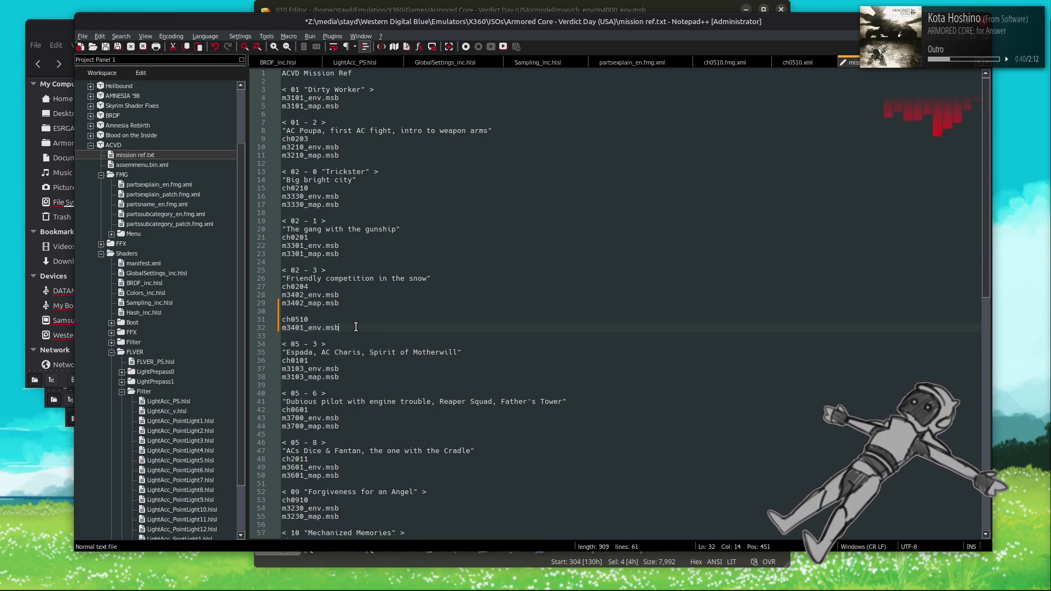
Step: Duplicate that line as m3401_map.msb and add a blank line above ch0510
{"action": "key", "text": "ctrl+d"}
{"action": "left_click", "coordinate": [327, 335]}
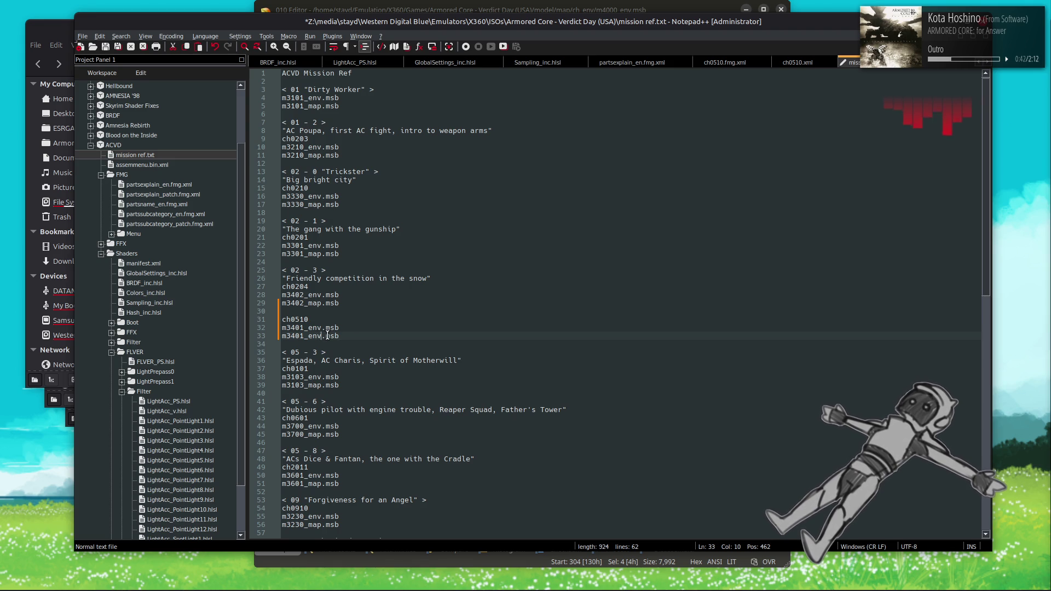
{"action": "key", "text": "Delete"}
{"action": "key", "text": "BackSpace"}
{"action": "key", "text": "BackSpace"}
{"action": "type", "text": "map"}
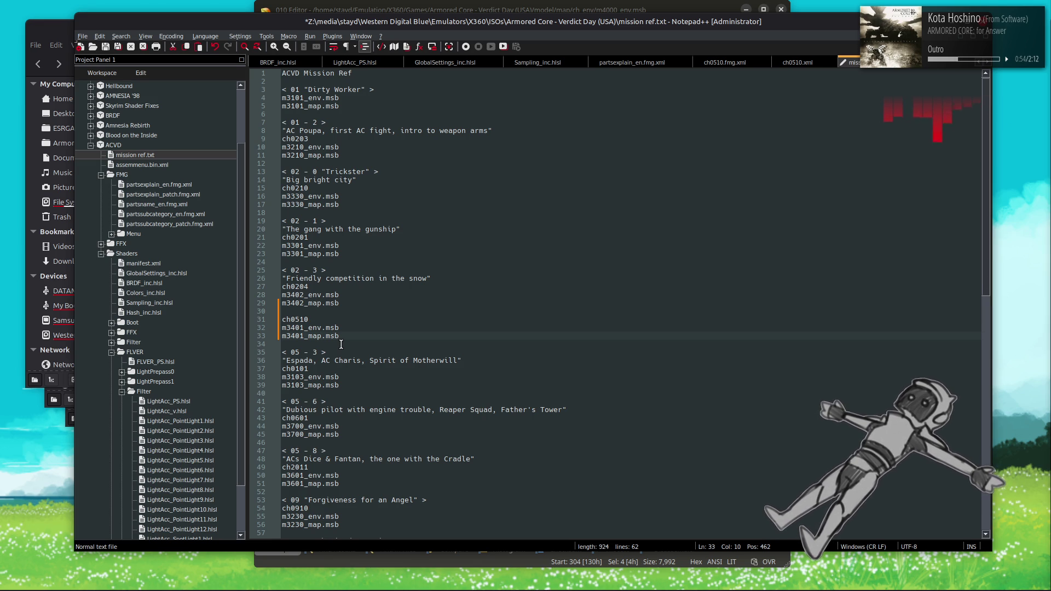
{"action": "left_click", "coordinate": [357, 312]}
{"action": "key", "text": "Return"}
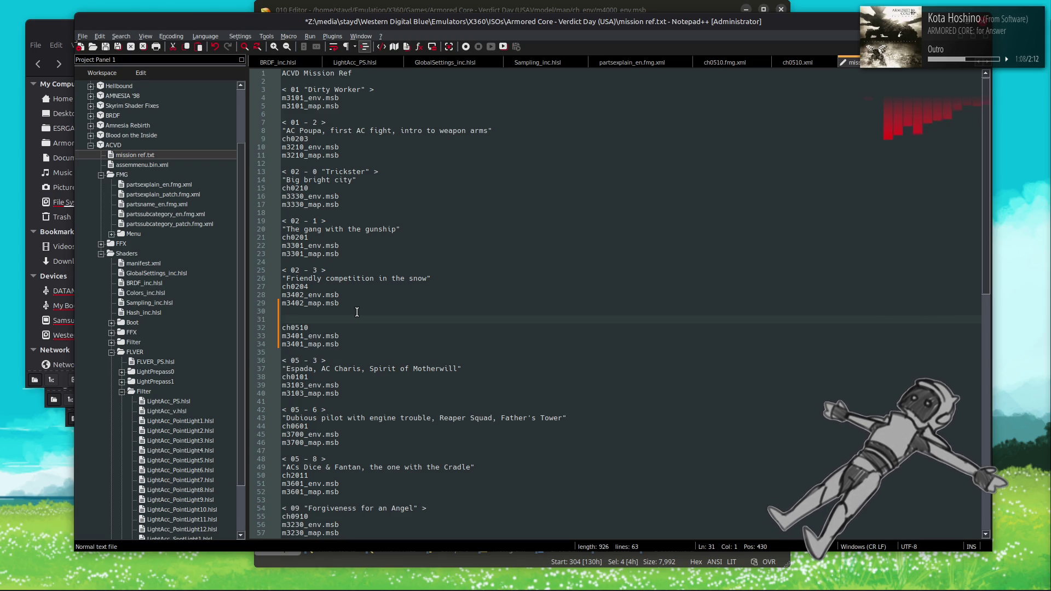
Step: Above ch0510, type the description "Snowy city, guarding a downed helicopter, UNAC virus reveal" and save
{"action": "left_click", "coordinate": [353, 319]}
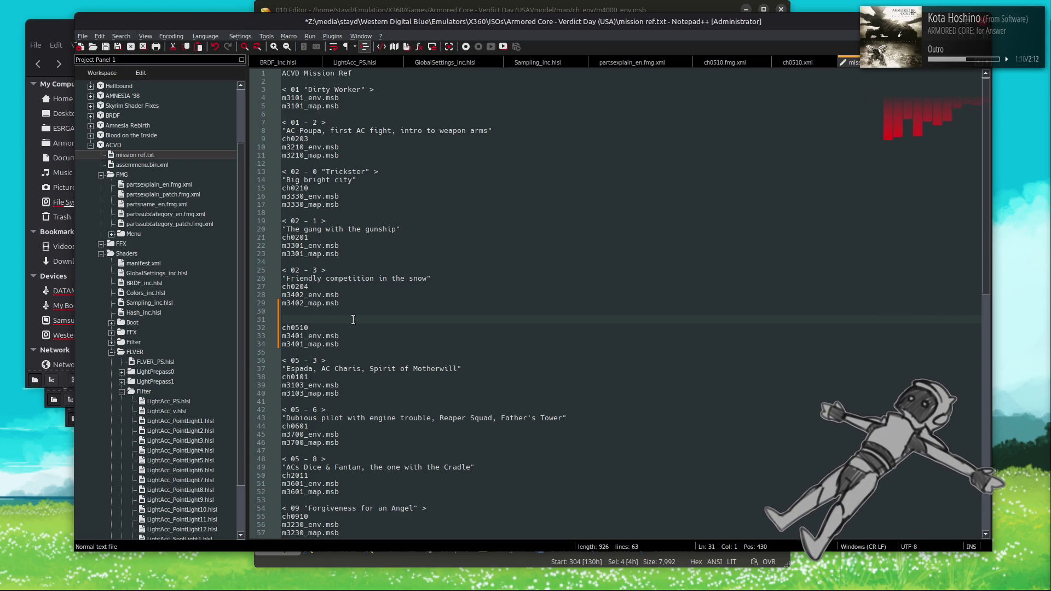
{"action": "type", "text": "\"Guard"}
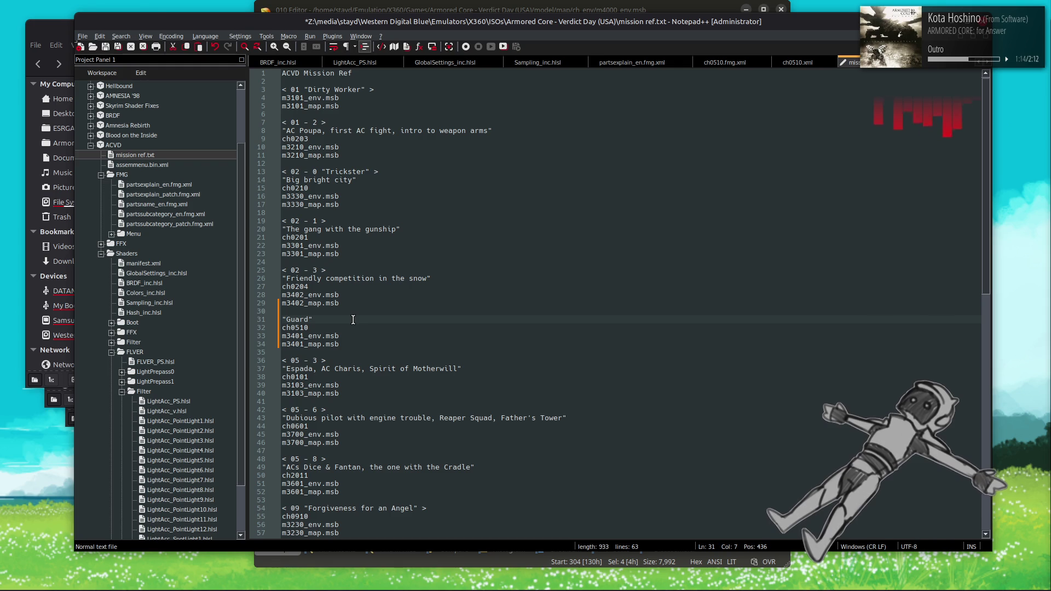
{"action": "key", "text": "Left"}
{"action": "key", "text": "Left"}
{"action": "key", "text": "Left"}
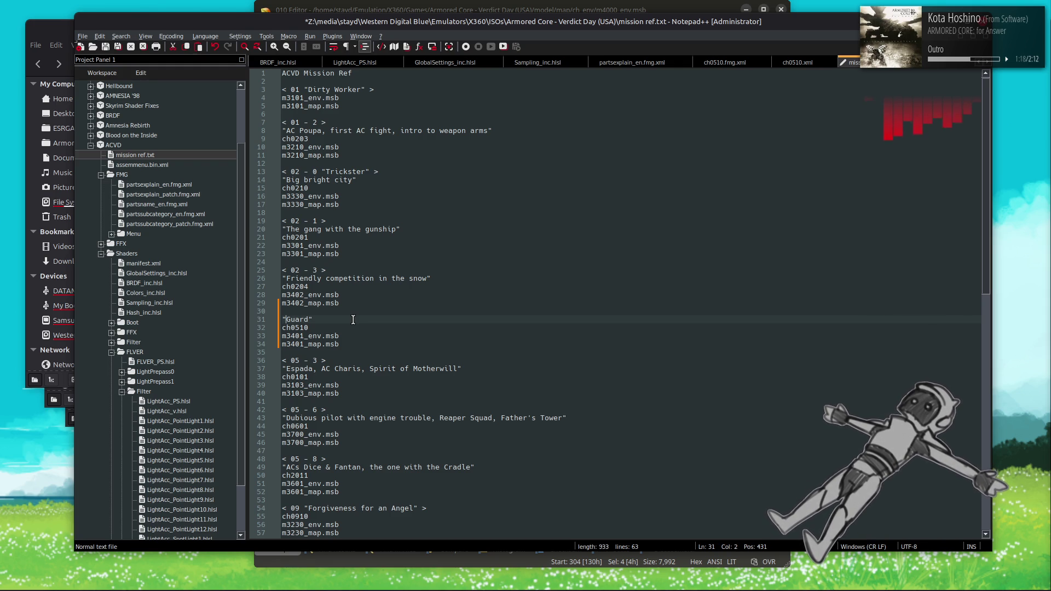
{"action": "type", "text": "Snowfield c"}
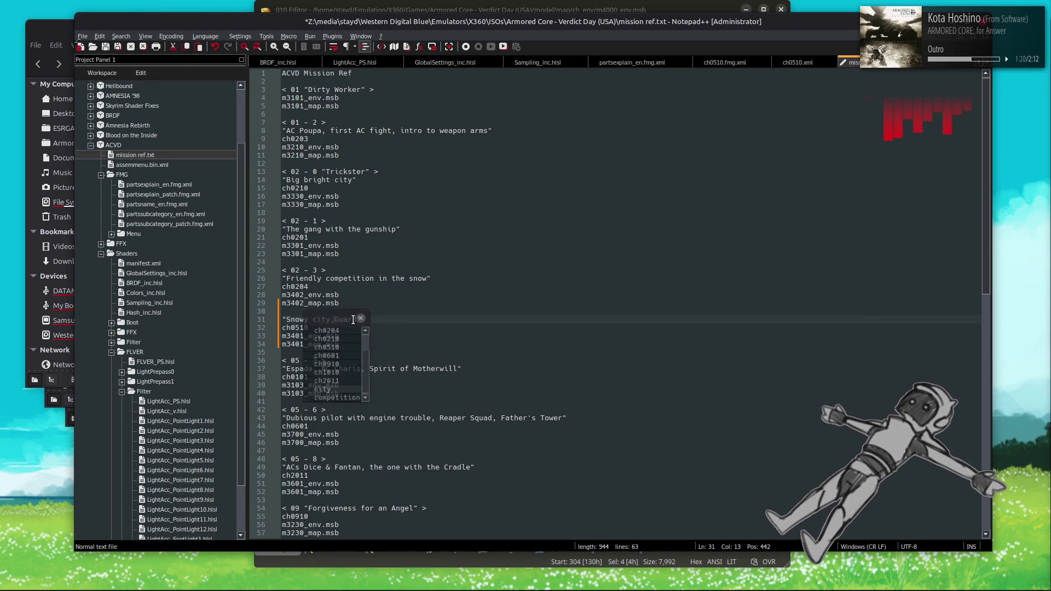
{"action": "key", "text": "Delete"}
{"action": "type", "text": "g"}
{"action": "key", "text": "Right"}
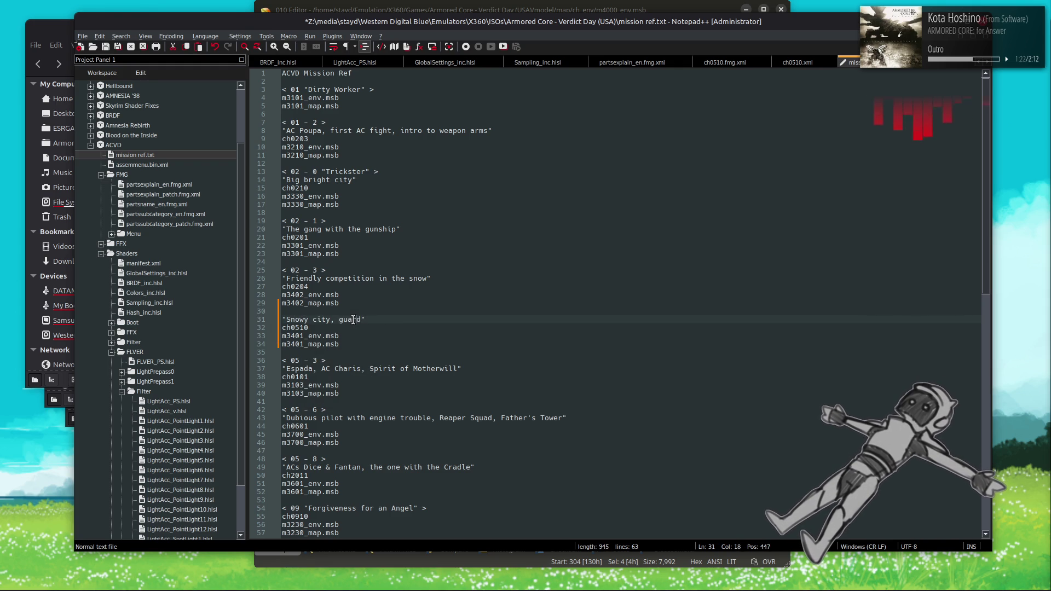
{"action": "type", "text": "ing a downe"}
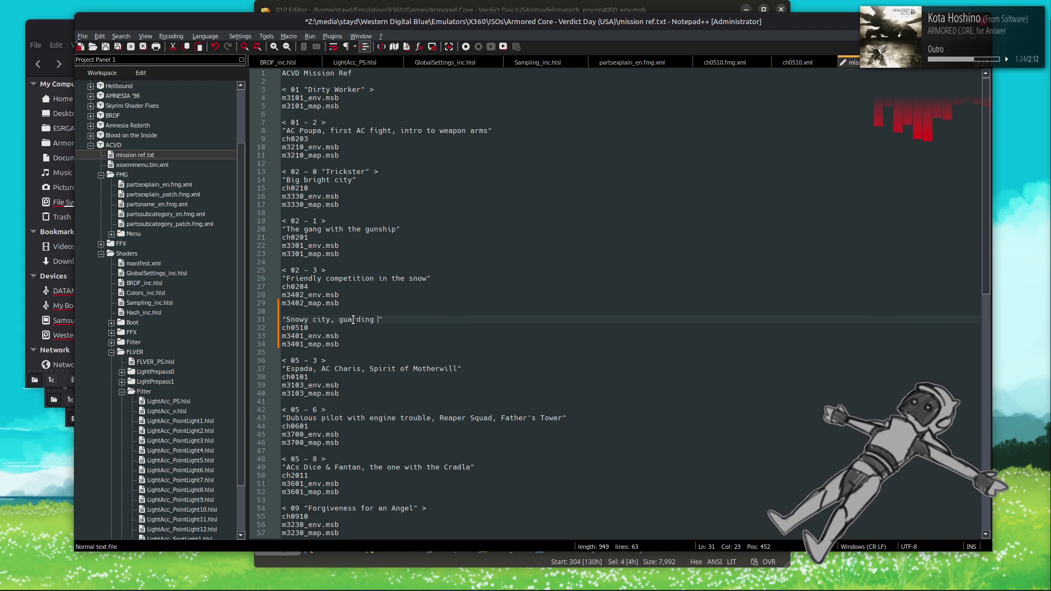
{"action": "type", "text": "d helico"}
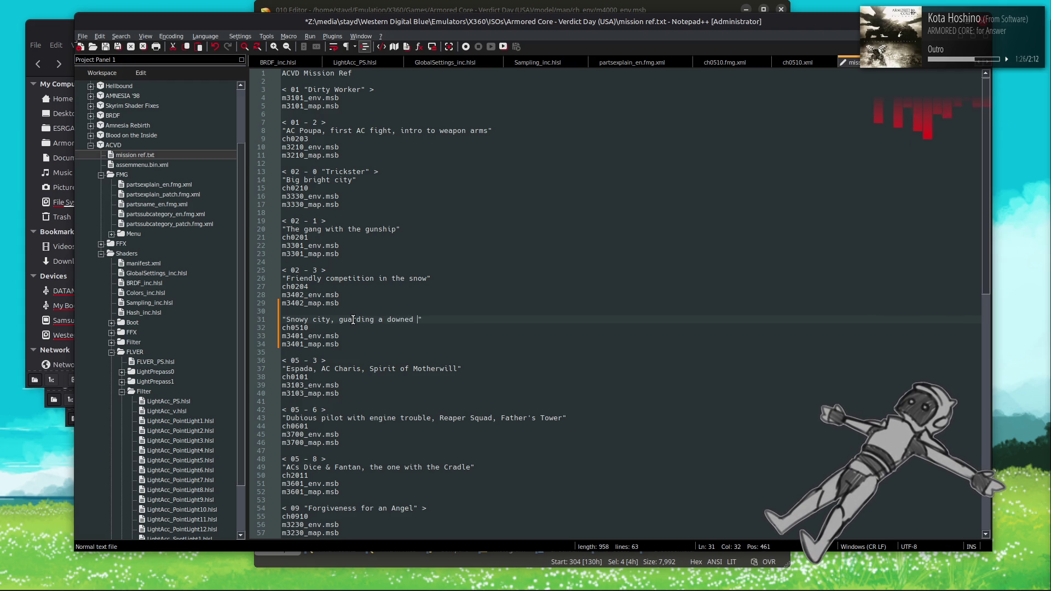
{"action": "type", "text": "pter,"}
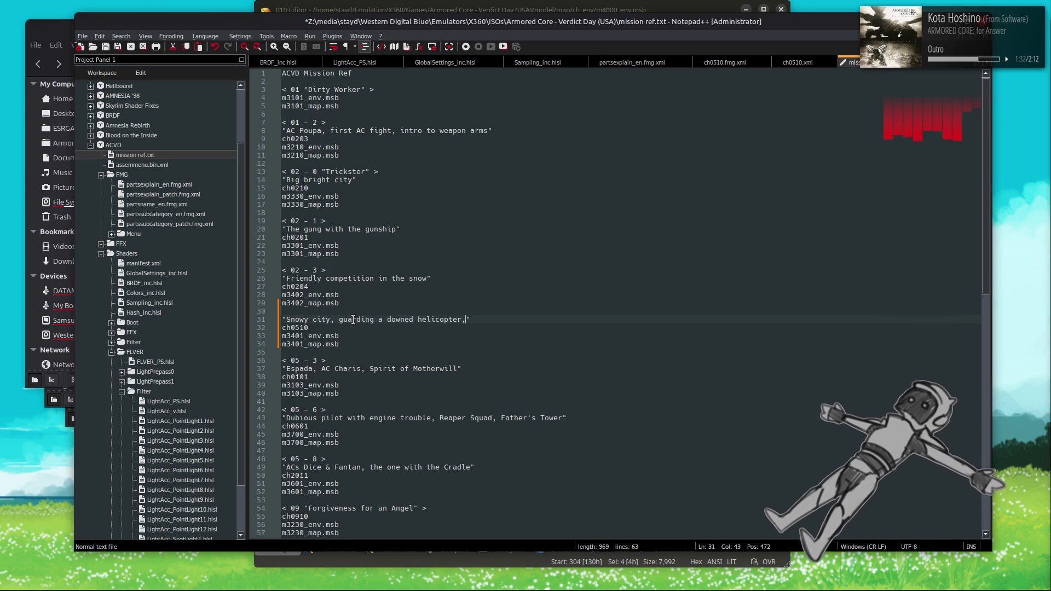
{"action": "type", "text": "UNAC"}
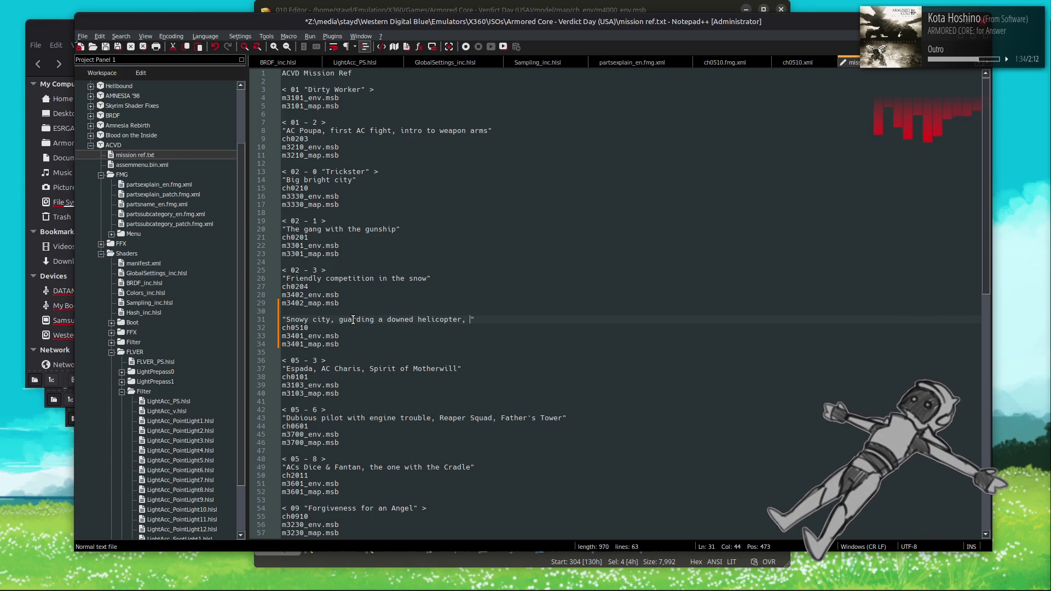
{"action": "type", "text": " virus rev"}
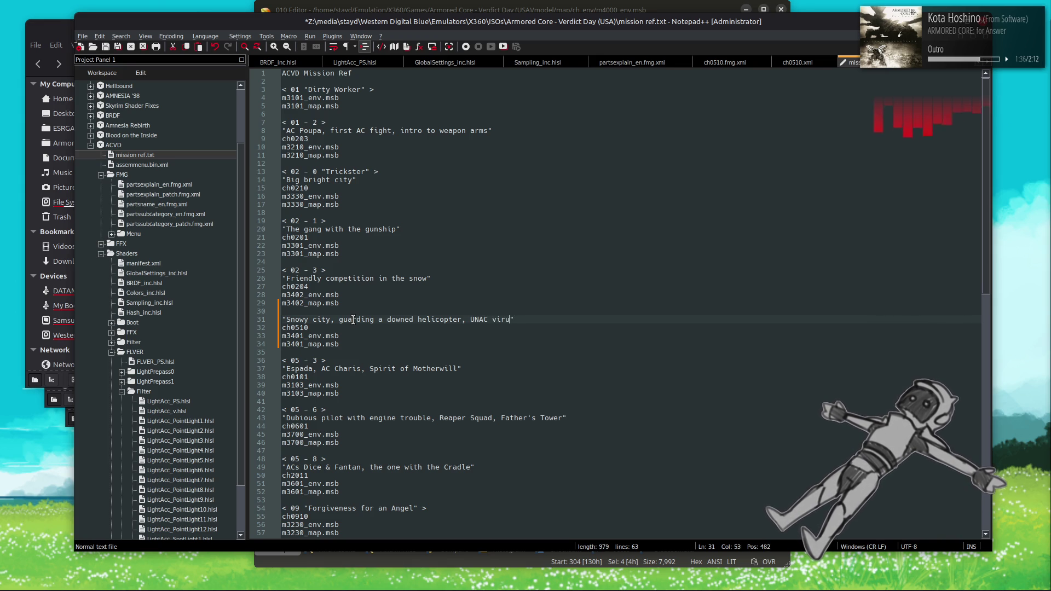
{"action": "type", "text": "eal."}
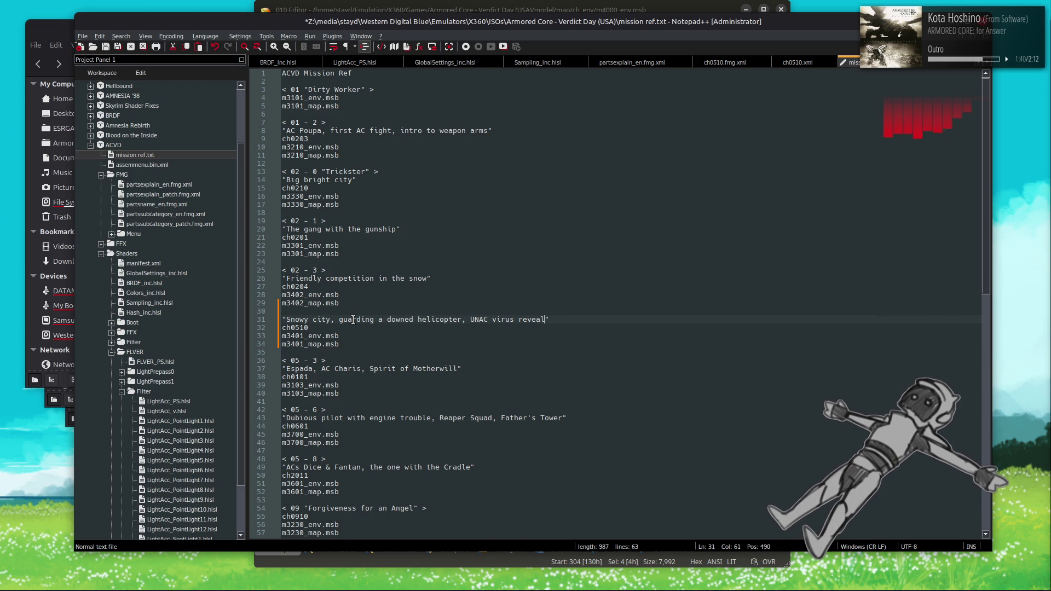
{"action": "key", "text": "ctrl+s"}
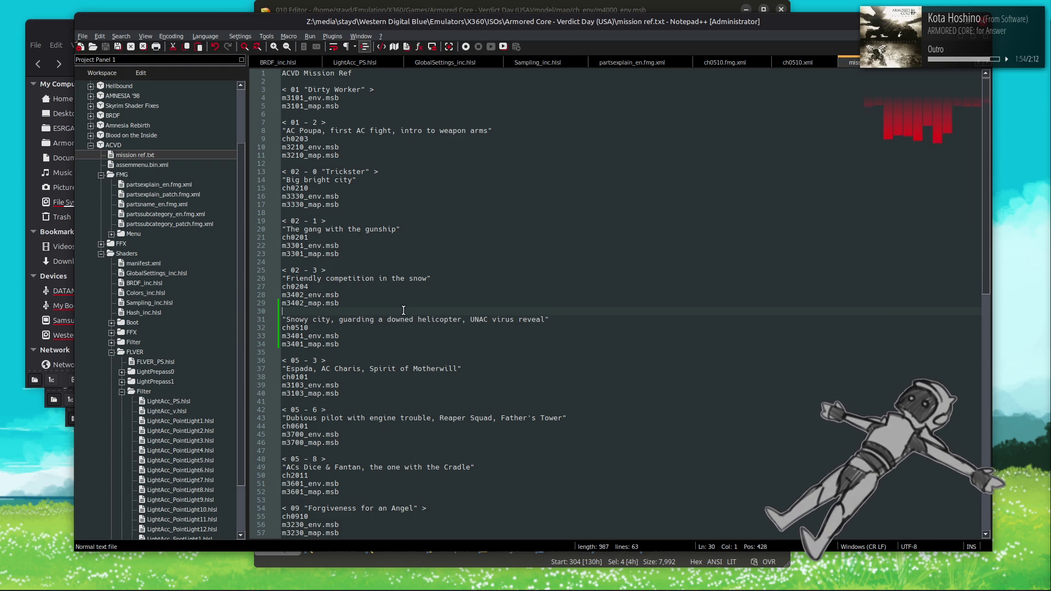
Step: Add a "< 05 >" heading line above the description and save mission ref.txt
{"action": "left_click", "coordinate": [403, 310]}
{"action": "key", "text": "Return"}
{"action": "type", "text": "< 0 >"}
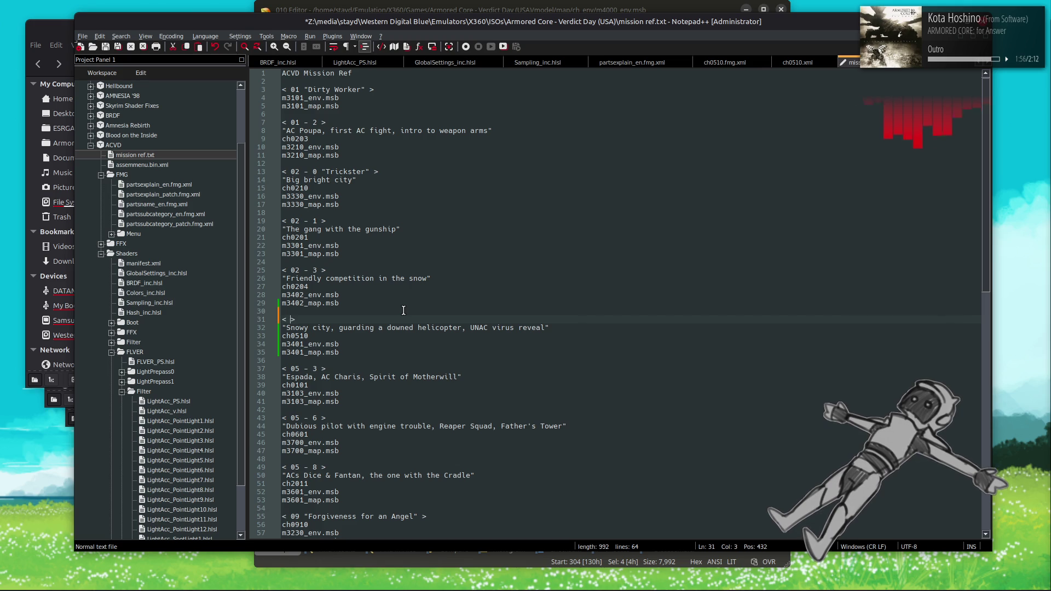
{"action": "key", "text": "Left"}
{"action": "key", "text": "Left"}
{"action": "type", "text": "5 -"}
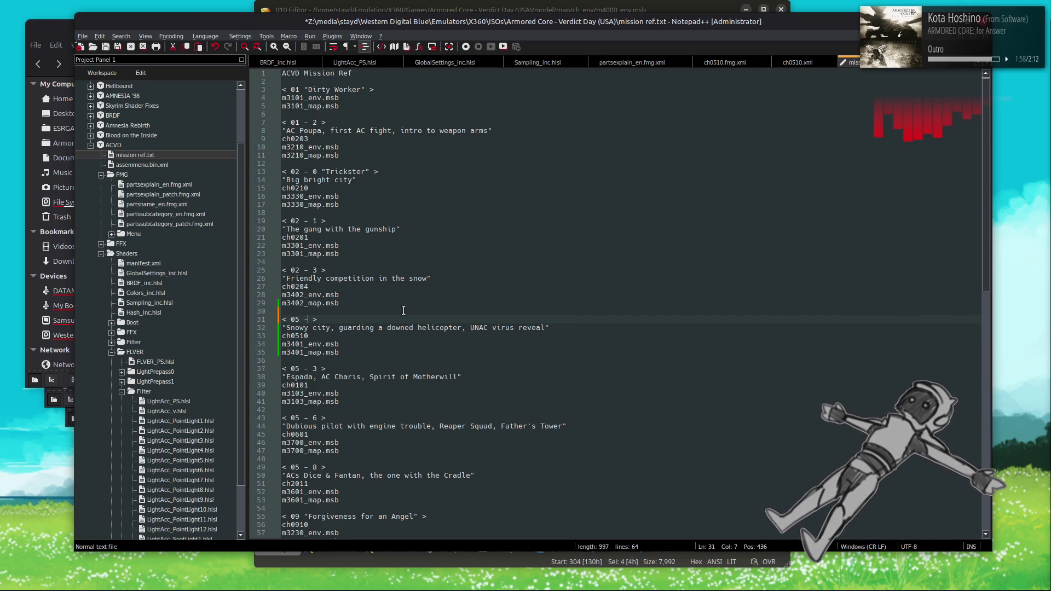
{"action": "key", "text": "BackSpace"}
{"action": "key", "text": "BackSpace"}
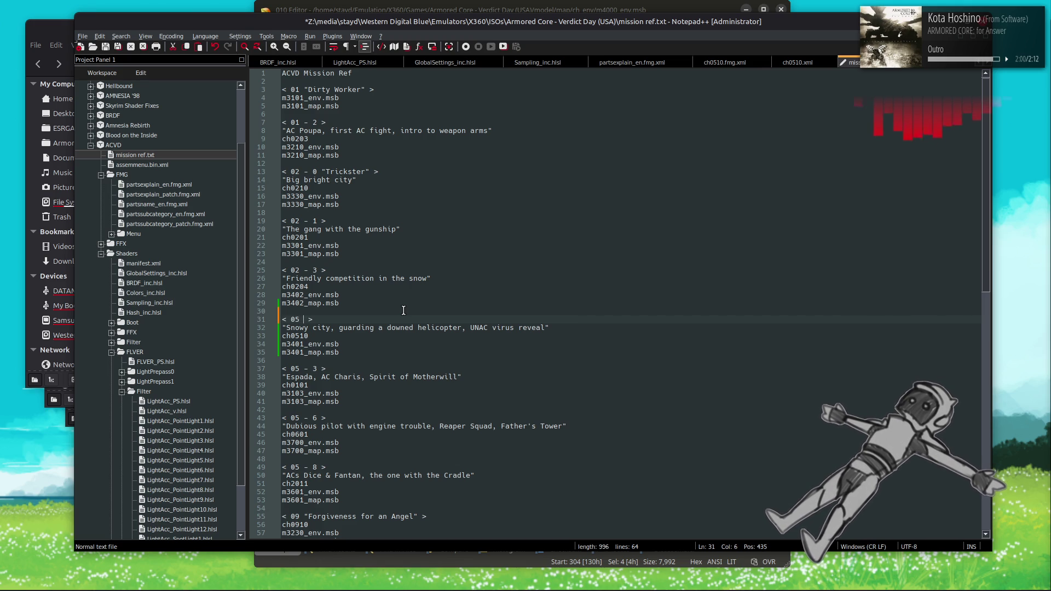
{"action": "key", "text": "ctrl+s"}
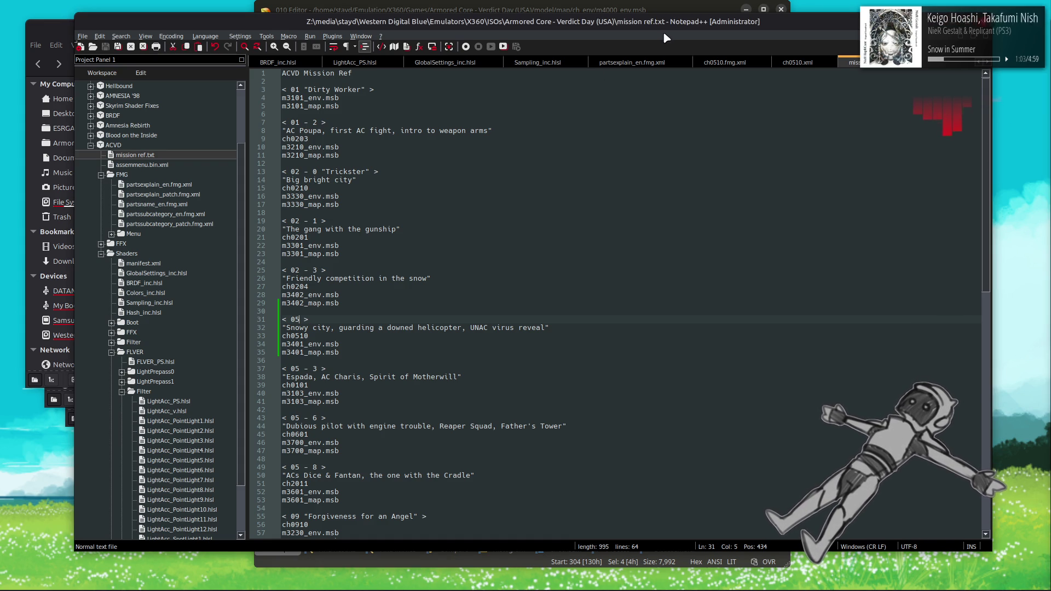
Step: Bring the 010 Editor window showing m4000_env.msb to the front
{"action": "left_click", "coordinate": [649, 10]}
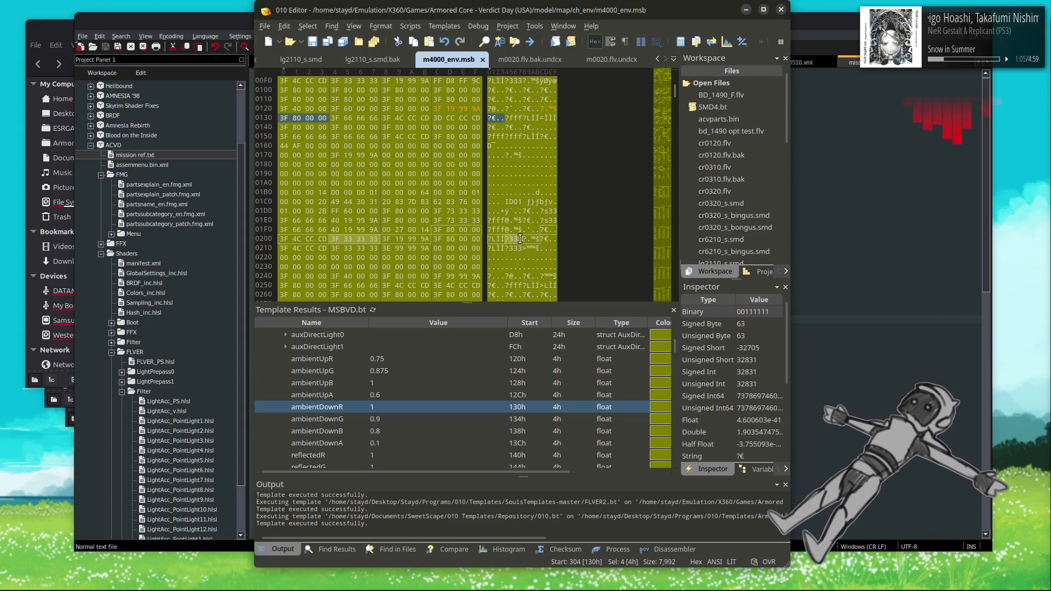
Step: In Nemo, go to the model/map/ch_env folder and select m3401_env.msb
{"action": "key", "text": "alt+Tab"}
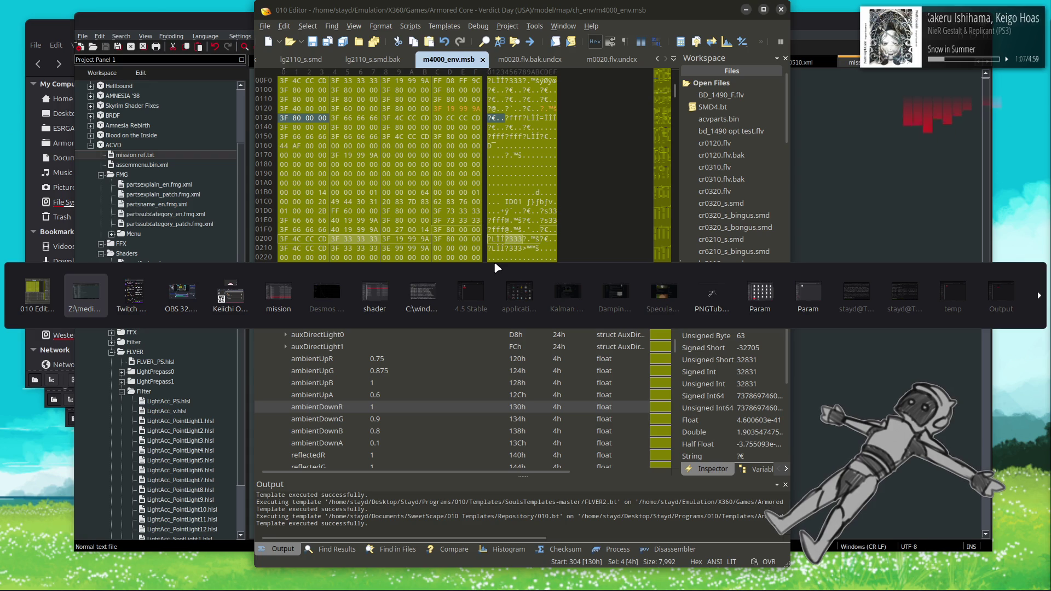
{"action": "key", "text": "alt+Tab"}
{"action": "key", "text": "alt+Tab"}
{"action": "key", "text": "alt+Tab"}
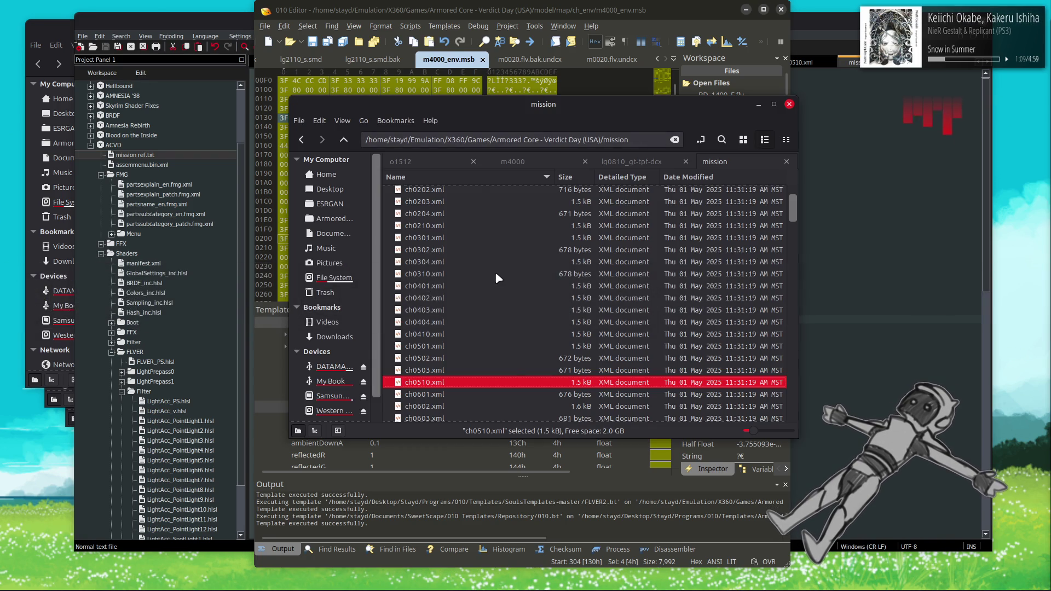
{"action": "key", "text": "BackSpace"}
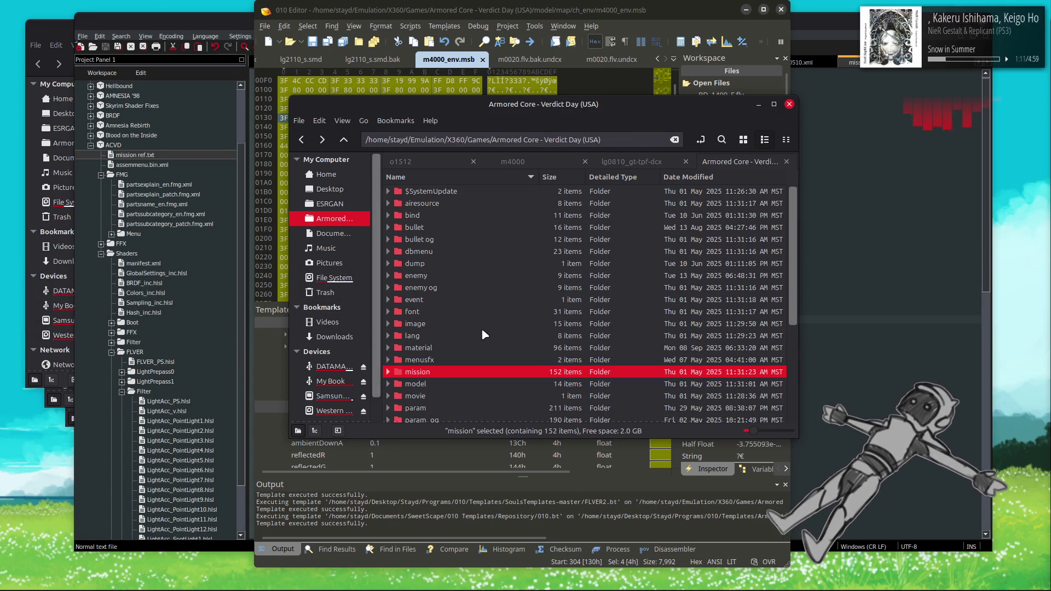
{"action": "double_click", "coordinate": [432, 373]}
{"action": "key", "text": "BackSpace"}
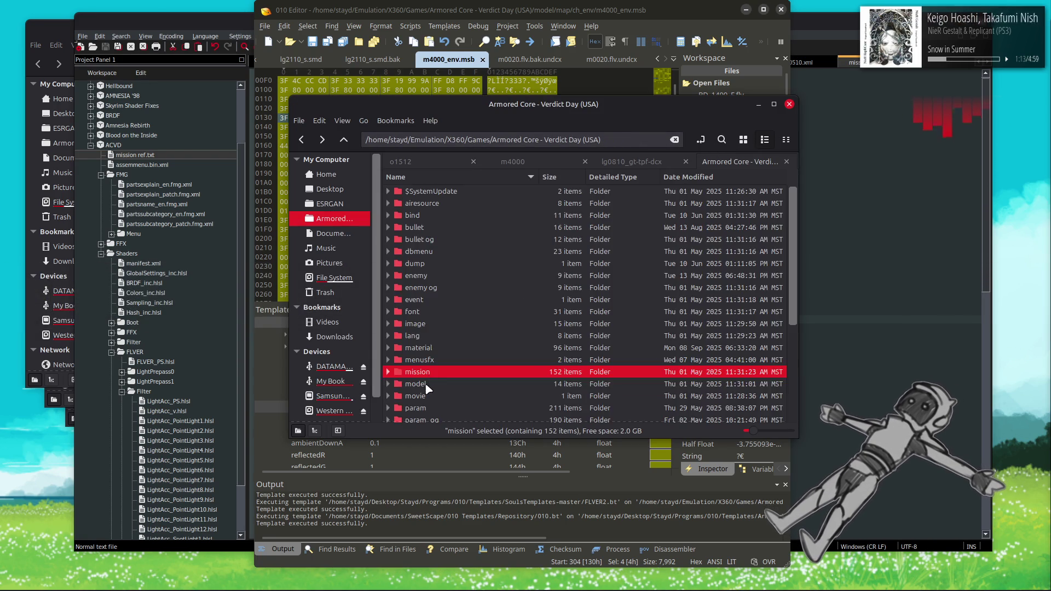
{"action": "double_click", "coordinate": [431, 384]}
{"action": "double_click", "coordinate": [424, 276]}
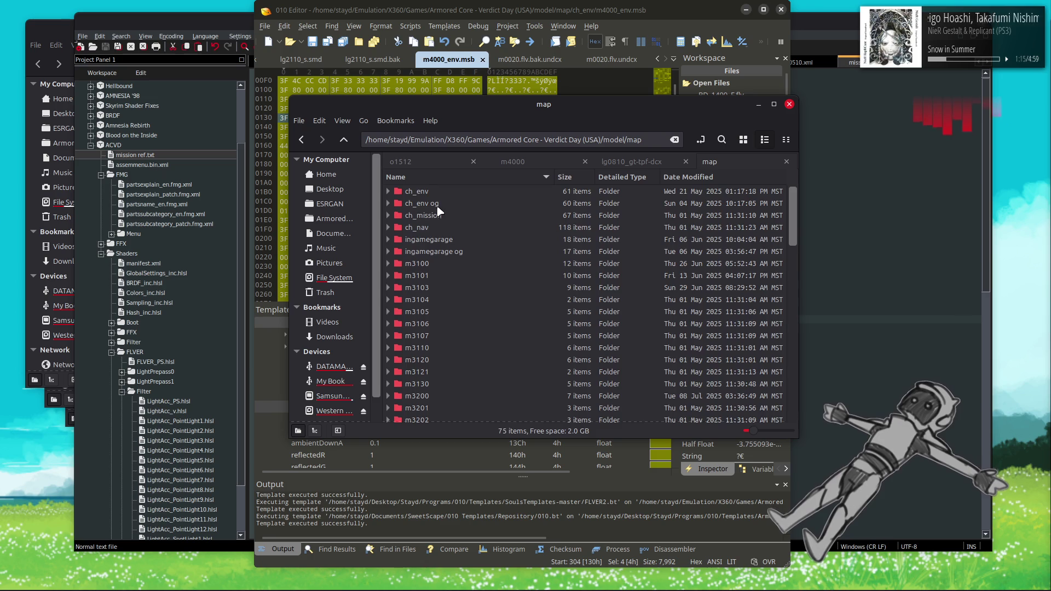
{"action": "double_click", "coordinate": [438, 192]}
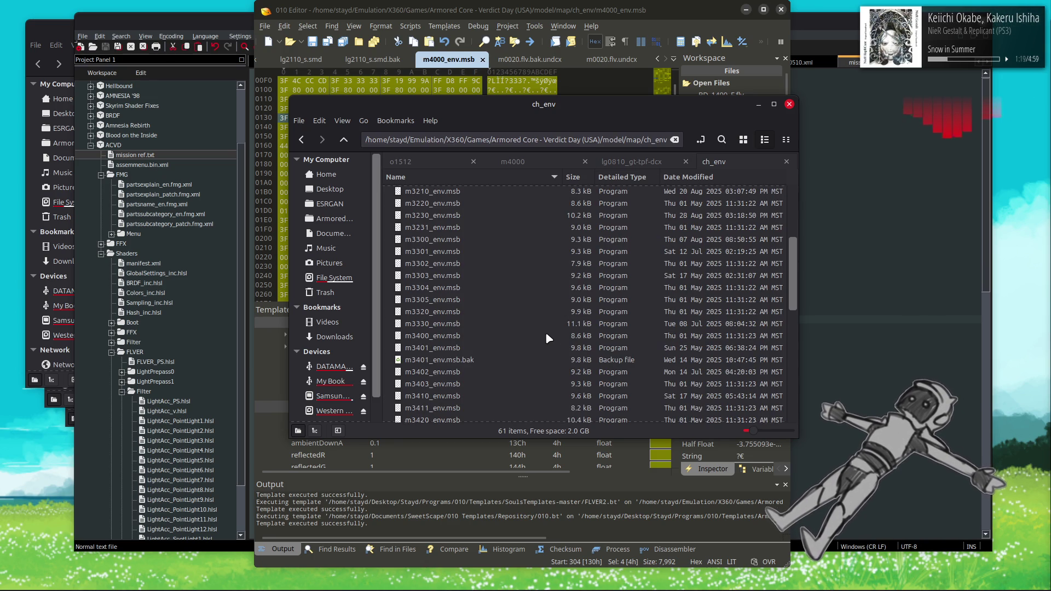
{"action": "left_click", "coordinate": [798, 84]}
{"action": "key", "text": "alt+Tab"}
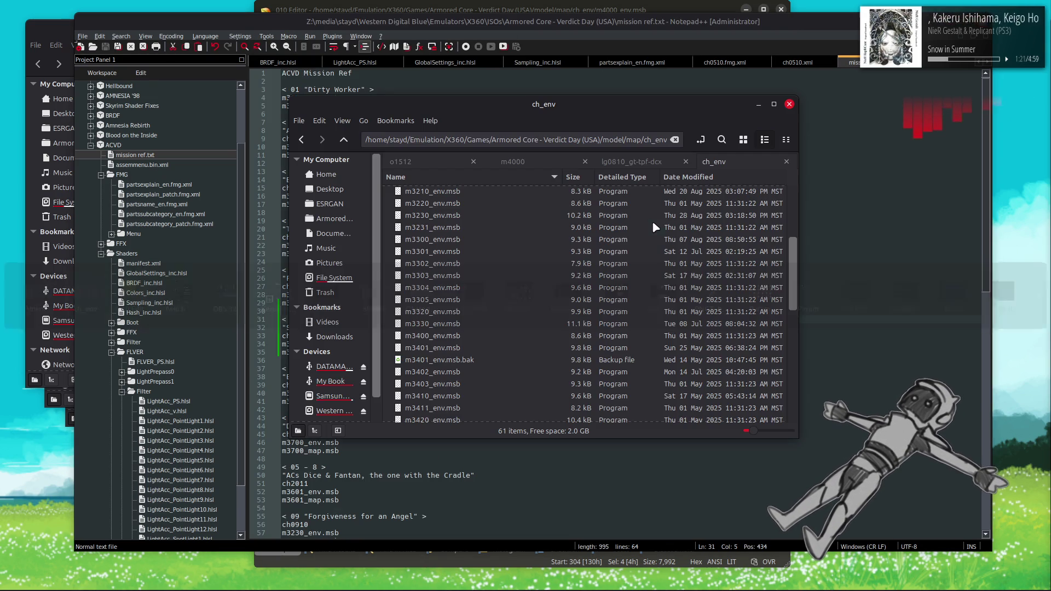
{"action": "left_click", "coordinate": [453, 352]}
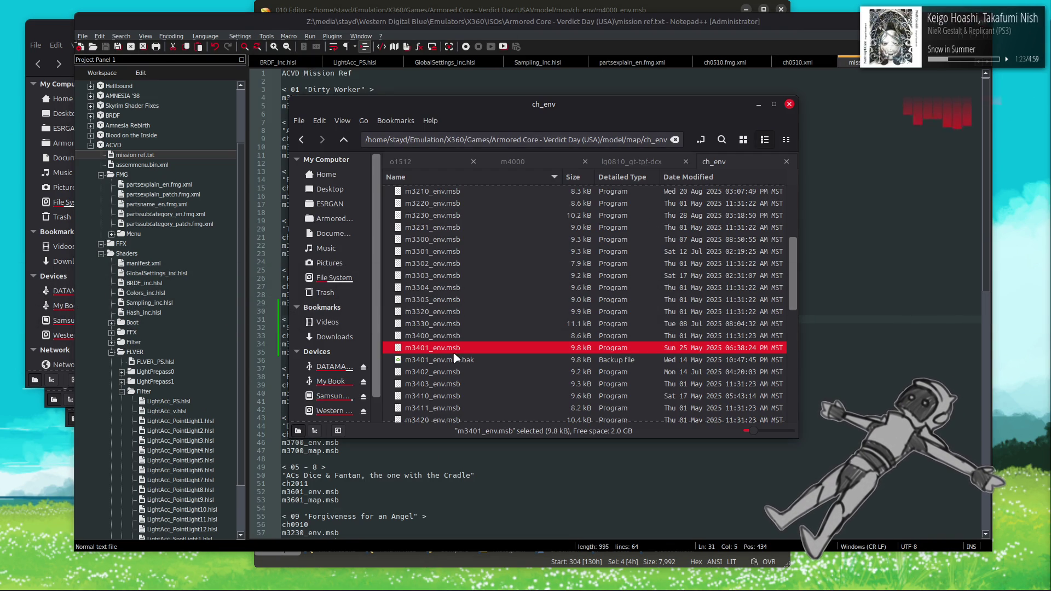
Step: Go back to the map folder, enter m3401 and select m3401_map.msb
{"action": "key", "text": "BackSpace"}
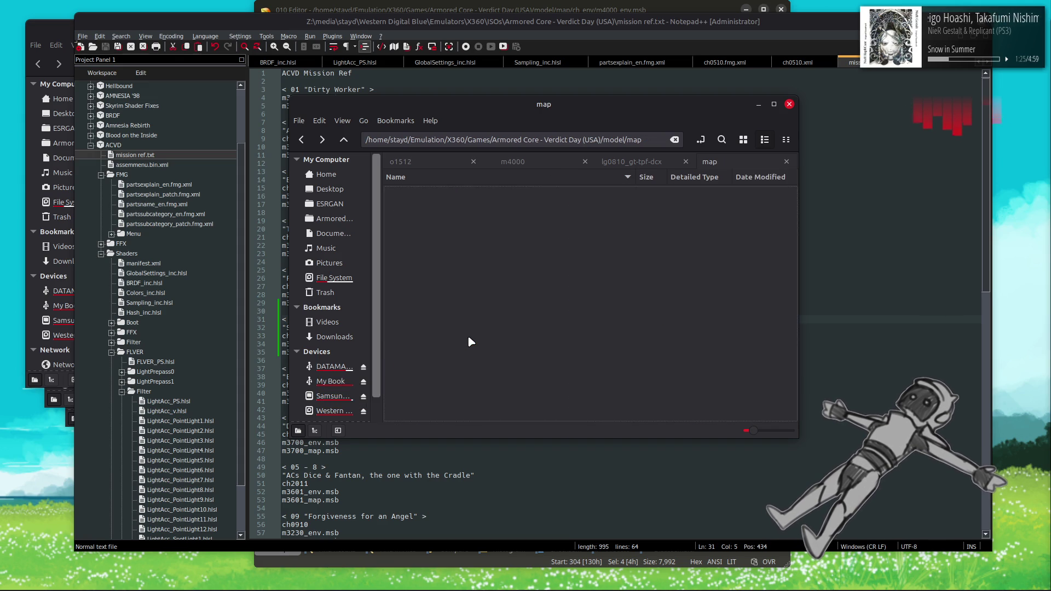
{"action": "scroll", "coordinate": [474, 322], "scroll_direction": "down", "scroll_amount": 6}
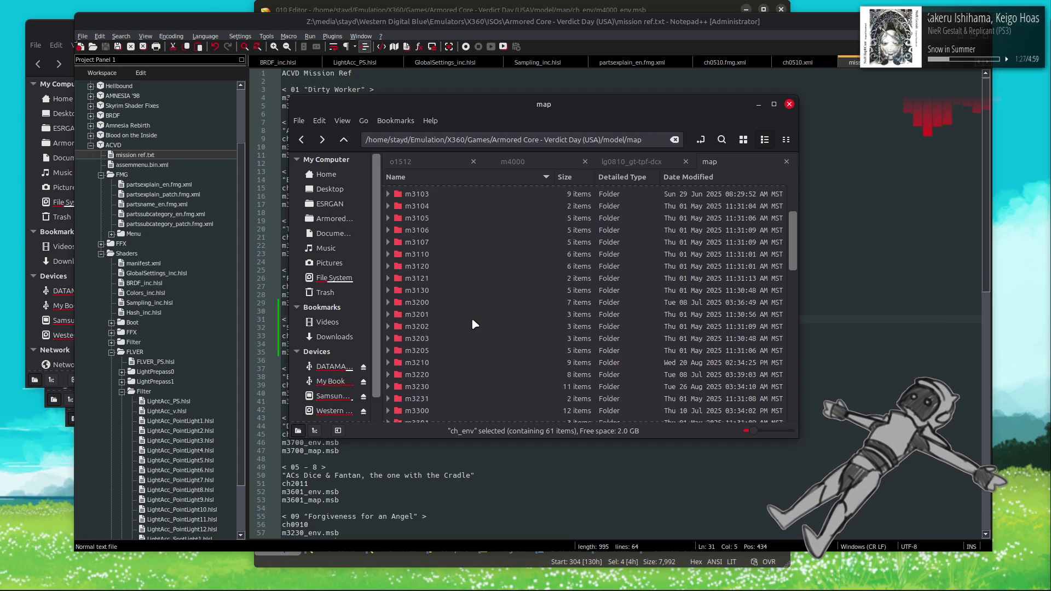
{"action": "scroll", "coordinate": [462, 332], "scroll_direction": "down", "scroll_amount": 4}
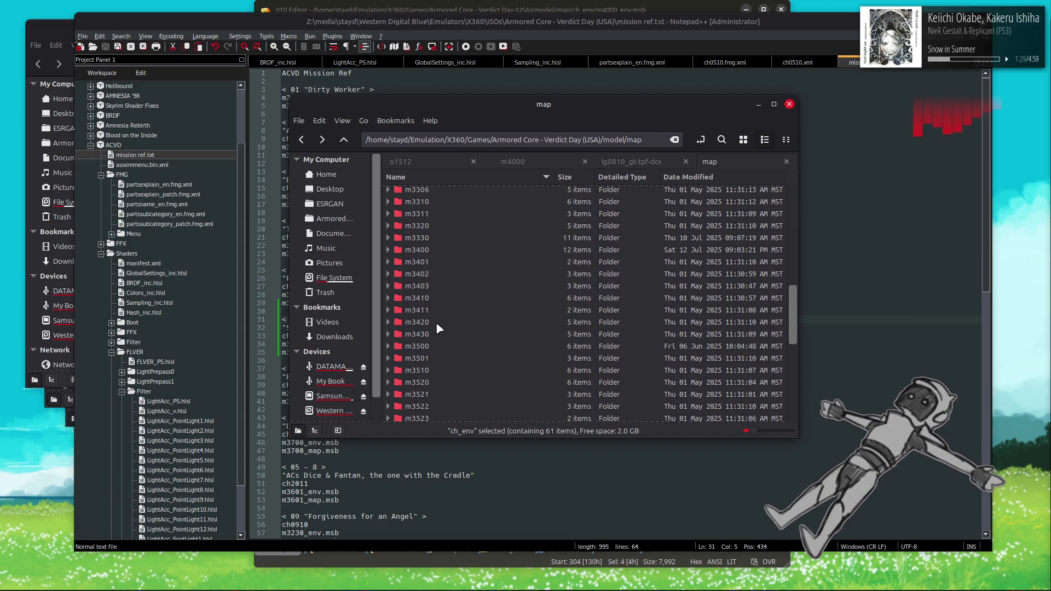
{"action": "double_click", "coordinate": [433, 262]}
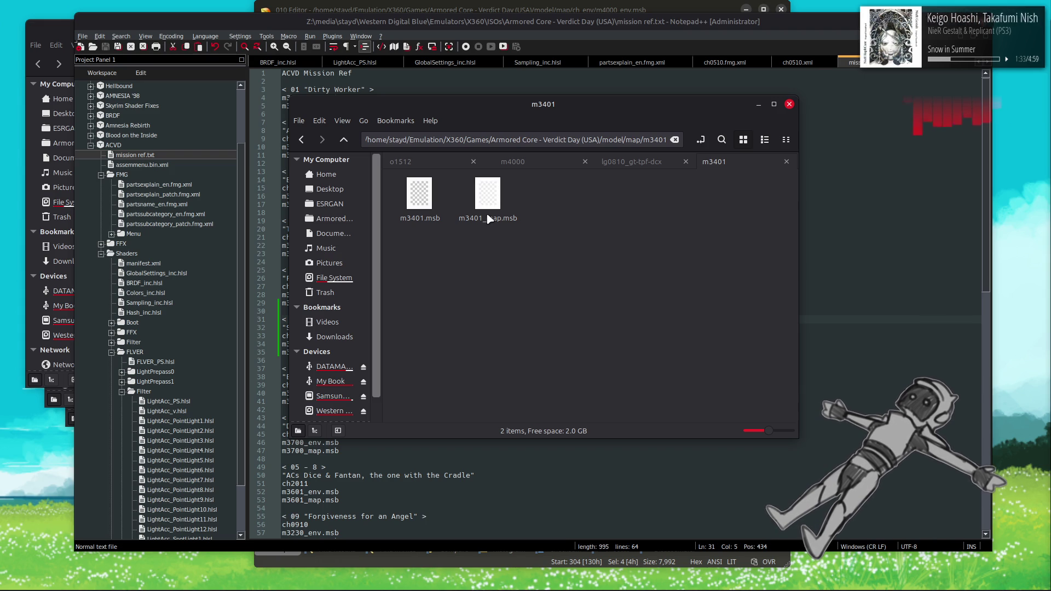
{"action": "left_click", "coordinate": [488, 218]}
{"action": "mouse_move", "coordinate": [335, 589]}
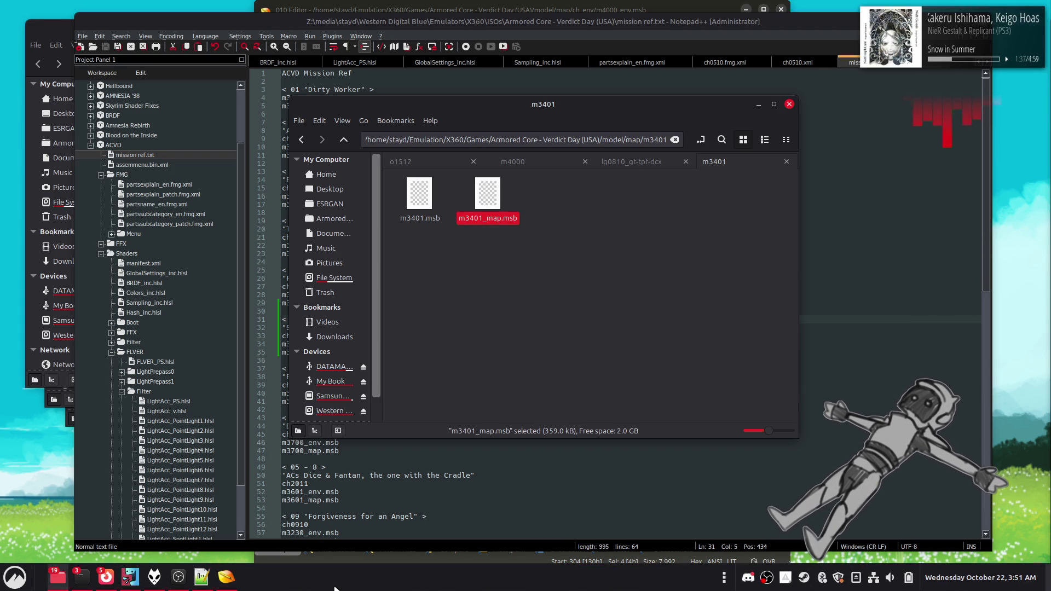
Step: Check ch0510.xml in Notepad++, then drag m3401_map.msb from Nemo into 010 Editor
{"action": "left_click", "coordinate": [800, 64]}
{"action": "left_click", "coordinate": [802, 61]}
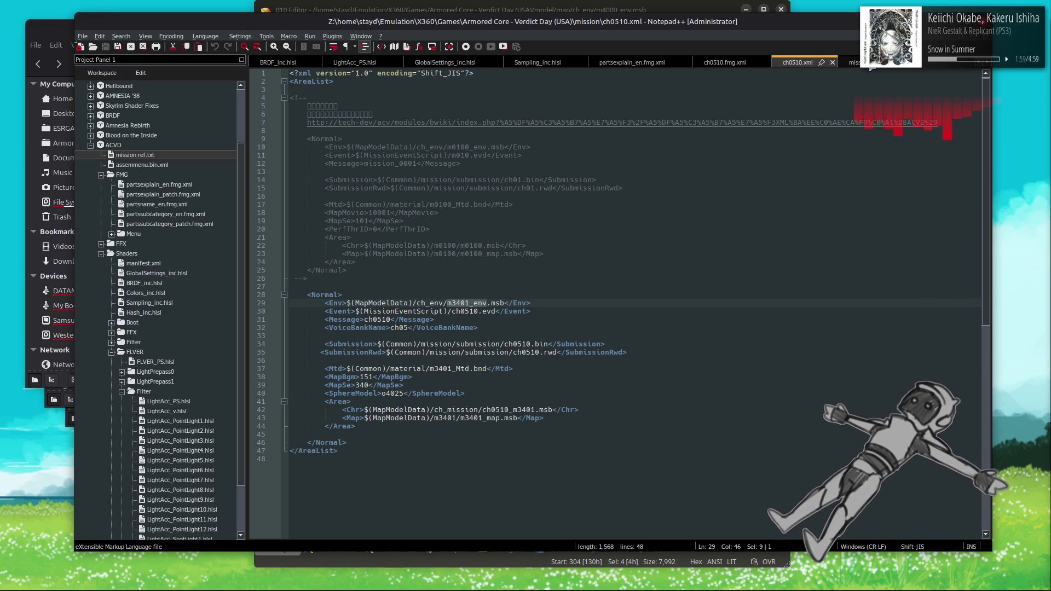
{"action": "left_click", "coordinate": [869, 64]}
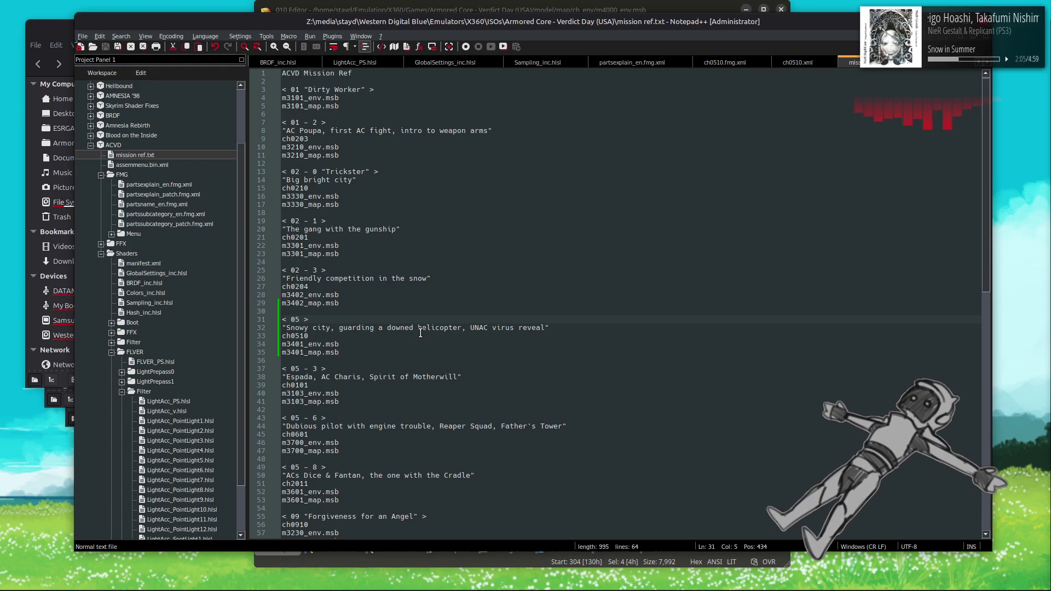
{"action": "key", "text": "alt+Tab"}
{"action": "left_click", "coordinate": [492, 208]}
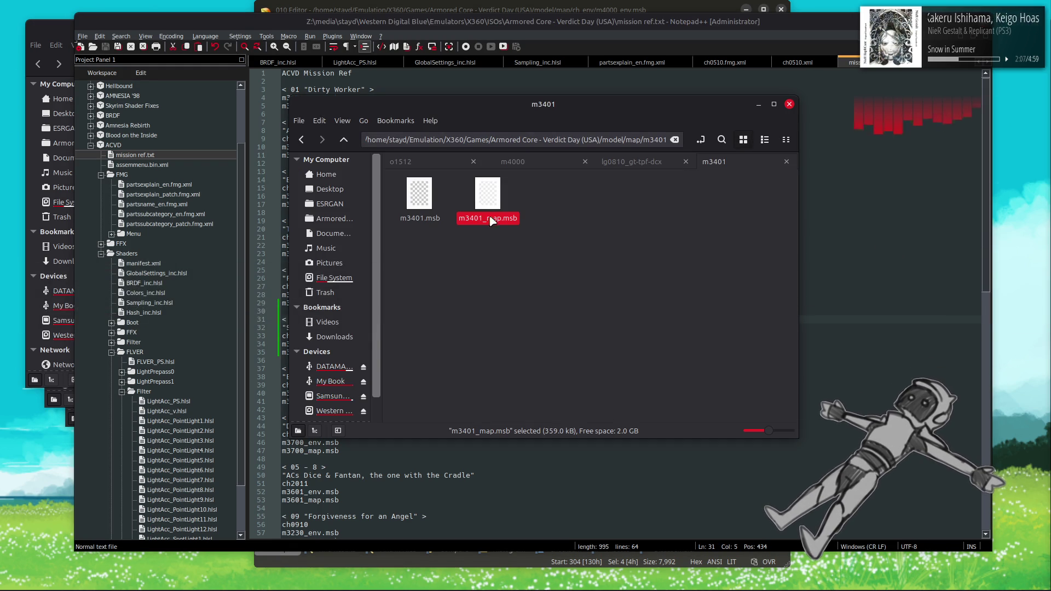
{"action": "key", "text": "alt+Tab"}
{"action": "left_click_drag", "start_coordinate": [492, 208], "coordinate": [498, 85]}
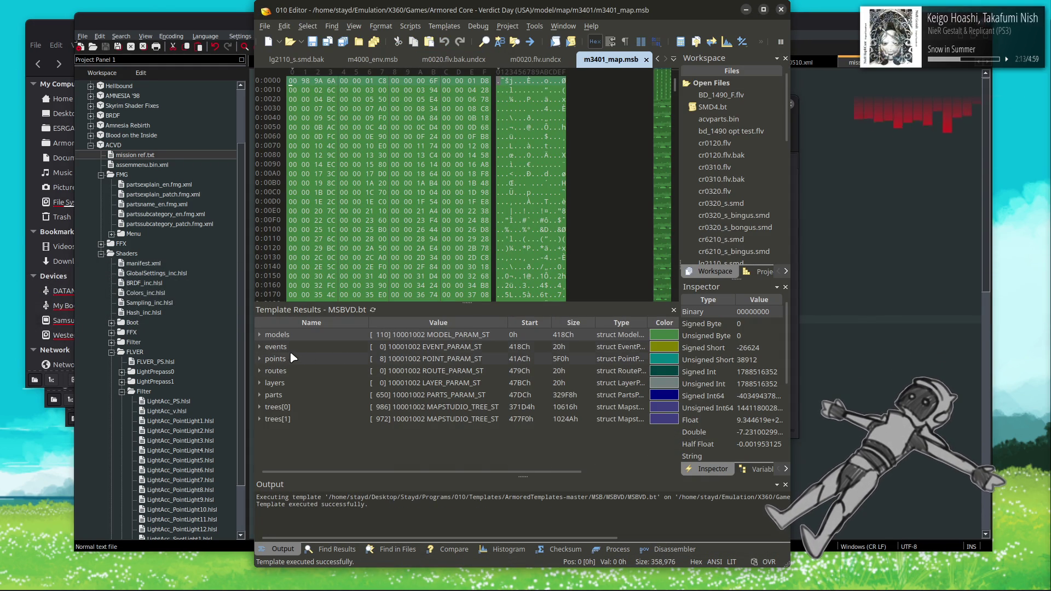
Step: Expand models and review model[0]–model[109]: Map entries through m9302, Object entries to o9700
{"action": "left_click", "coordinate": [258, 335]}
{"action": "scroll", "coordinate": [257, 335], "scroll_direction": "down", "scroll_amount": 20}
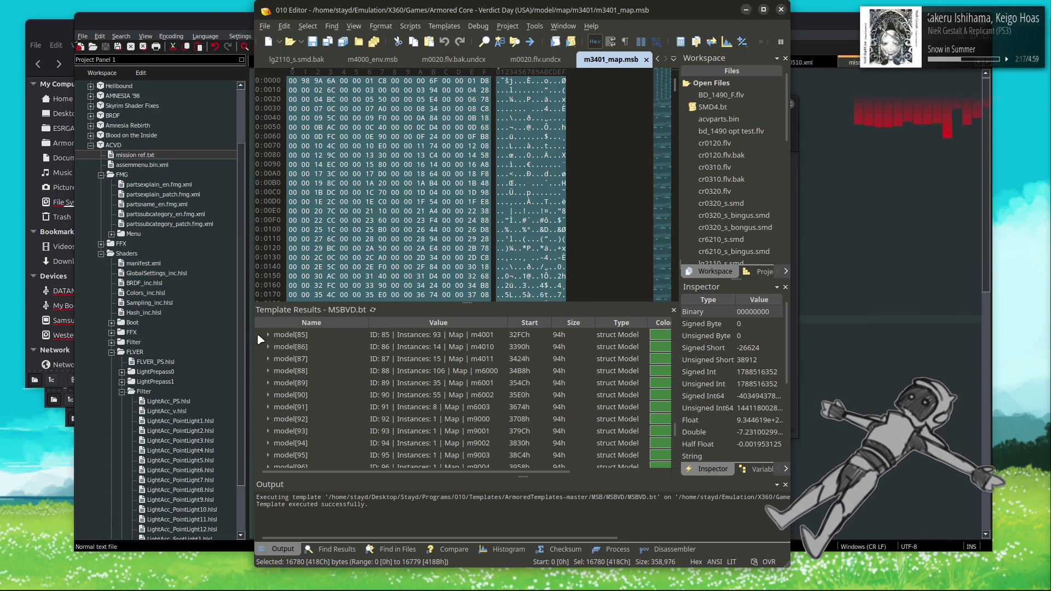
{"action": "scroll", "coordinate": [257, 335], "scroll_direction": "down", "scroll_amount": 6}
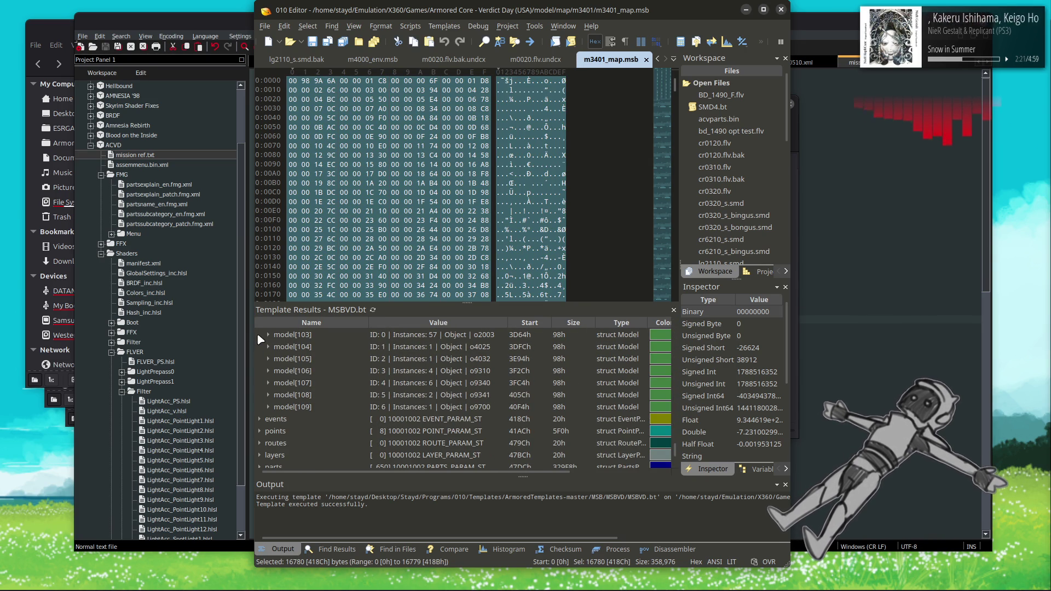
{"action": "scroll", "coordinate": [264, 338], "scroll_direction": "up", "scroll_amount": 1}
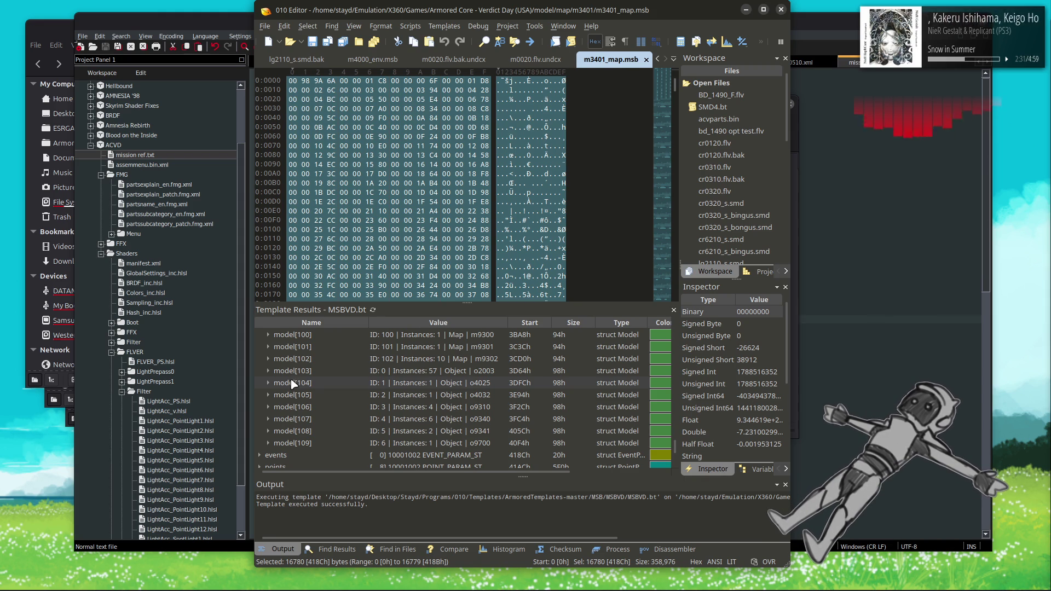
{"action": "scroll", "coordinate": [293, 383], "scroll_direction": "up", "scroll_amount": 5}
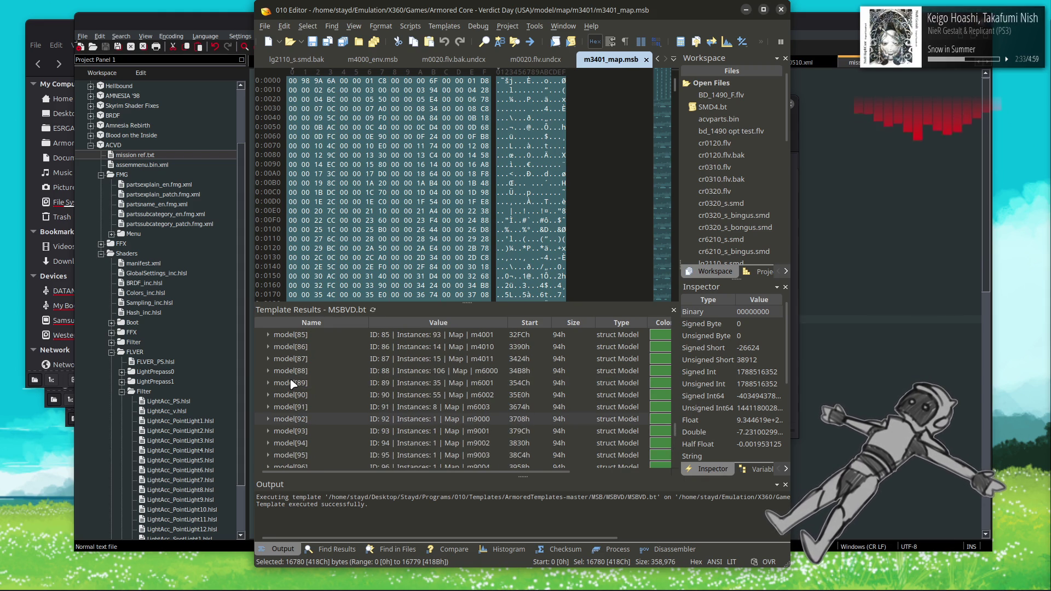
{"action": "scroll", "coordinate": [293, 384], "scroll_direction": "up", "scroll_amount": 13}
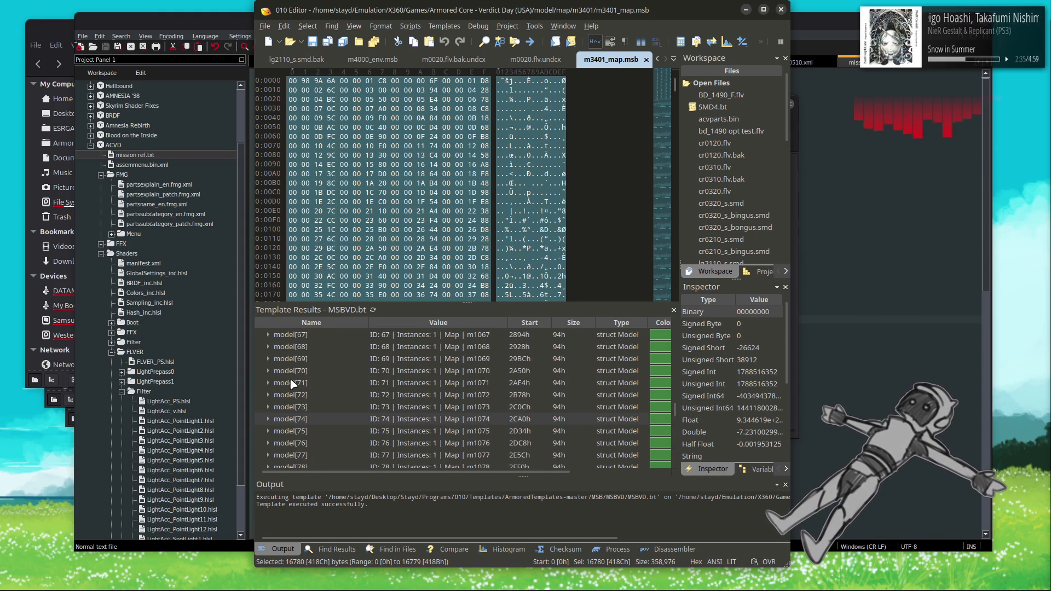
{"action": "scroll", "coordinate": [293, 384], "scroll_direction": "up", "scroll_amount": 13}
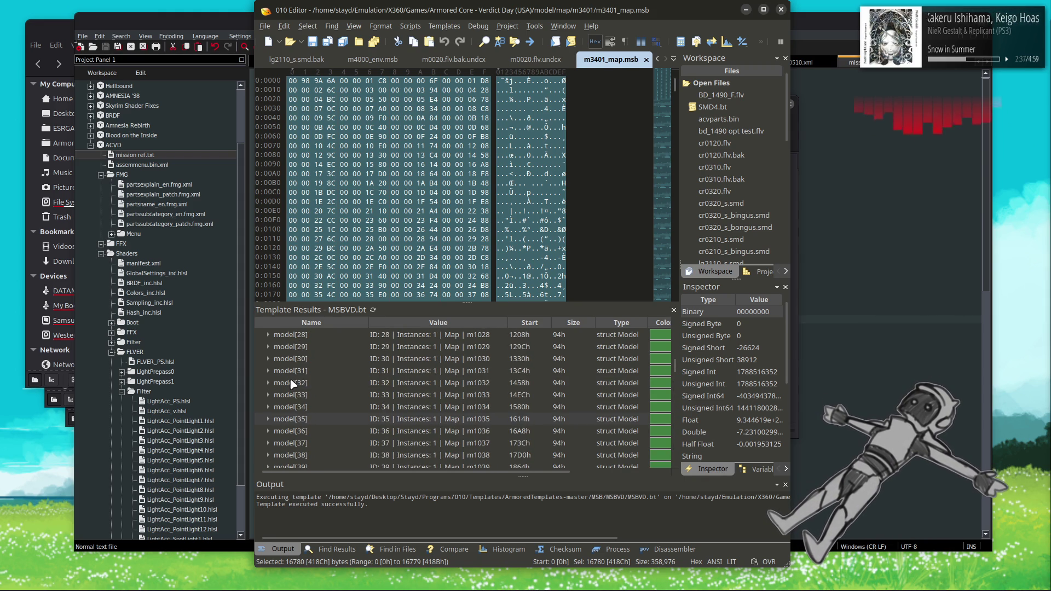
{"action": "scroll", "coordinate": [293, 383], "scroll_direction": "up", "scroll_amount": 2}
{"action": "scroll", "coordinate": [293, 384], "scroll_direction": "down", "scroll_amount": 2}
{"action": "scroll", "coordinate": [293, 383], "scroll_direction": "down", "scroll_amount": 15}
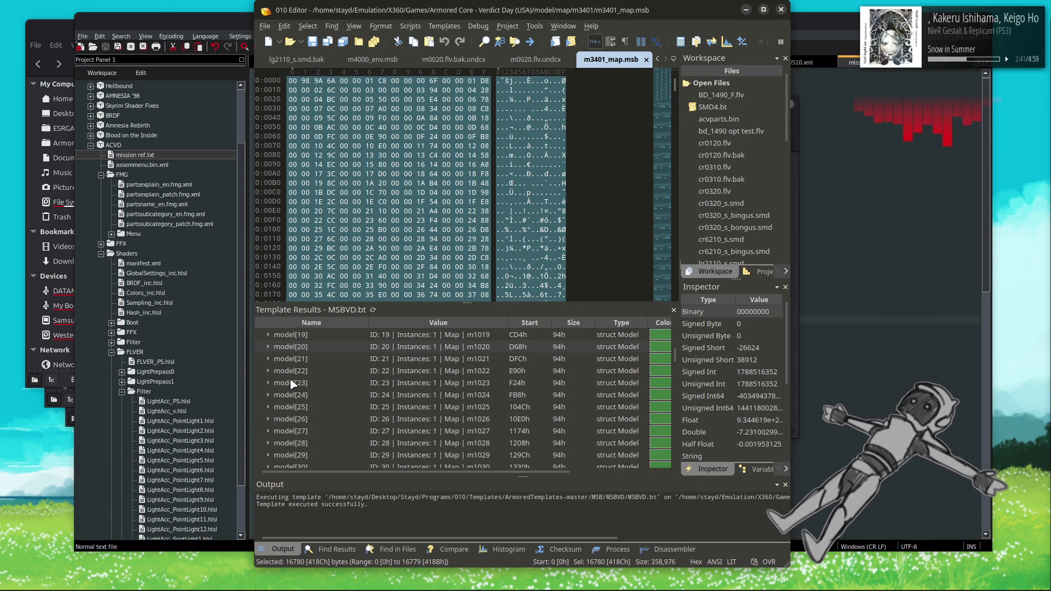
{"action": "scroll", "coordinate": [292, 383], "scroll_direction": "down", "scroll_amount": 10}
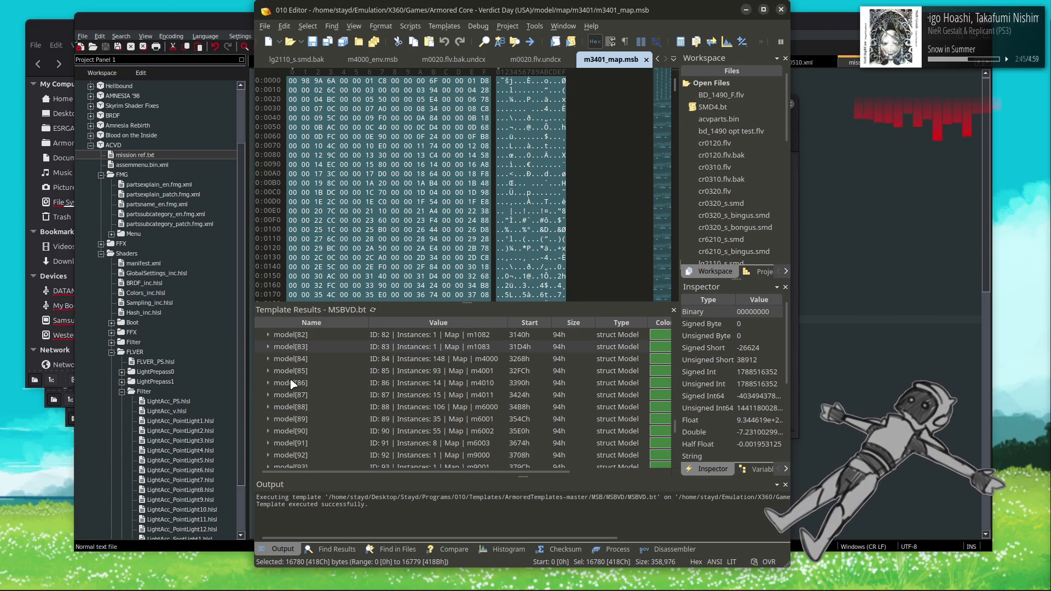
{"action": "scroll", "coordinate": [293, 383], "scroll_direction": "down", "scroll_amount": 3}
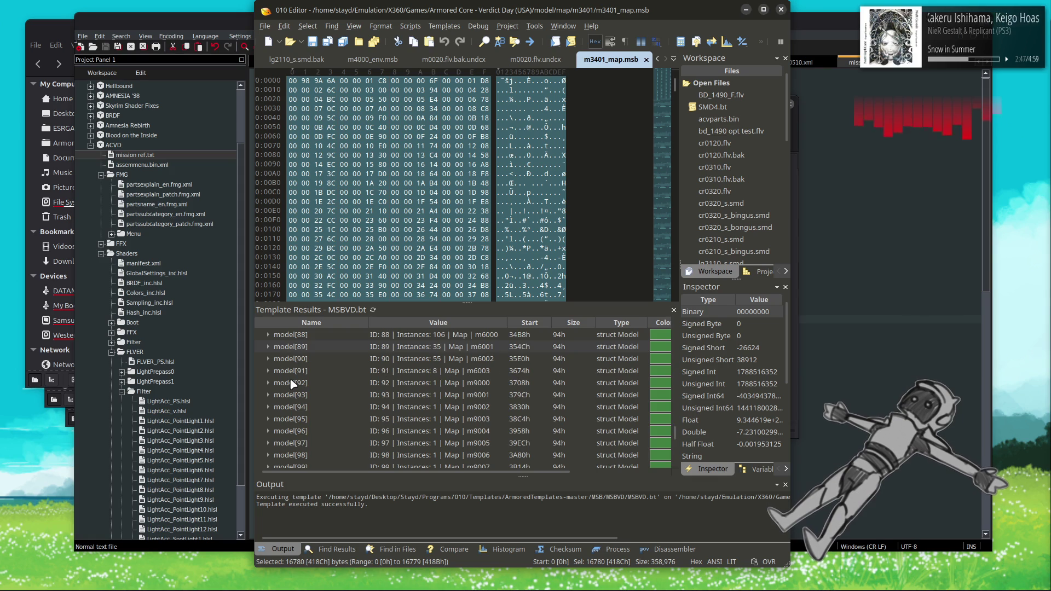
{"action": "scroll", "coordinate": [292, 384], "scroll_direction": "down", "scroll_amount": 3}
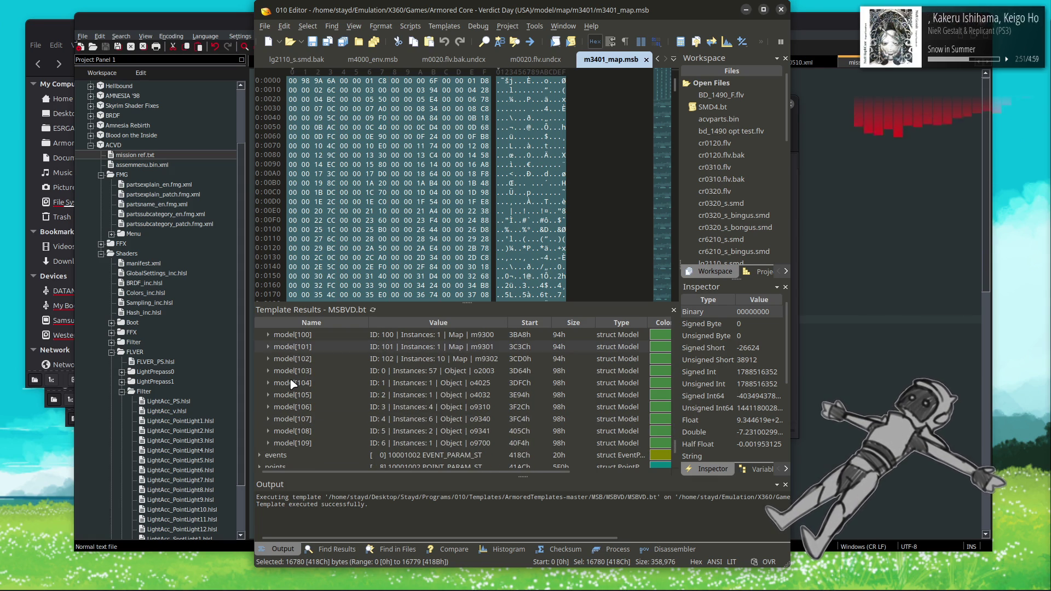
{"action": "key", "text": "super"}
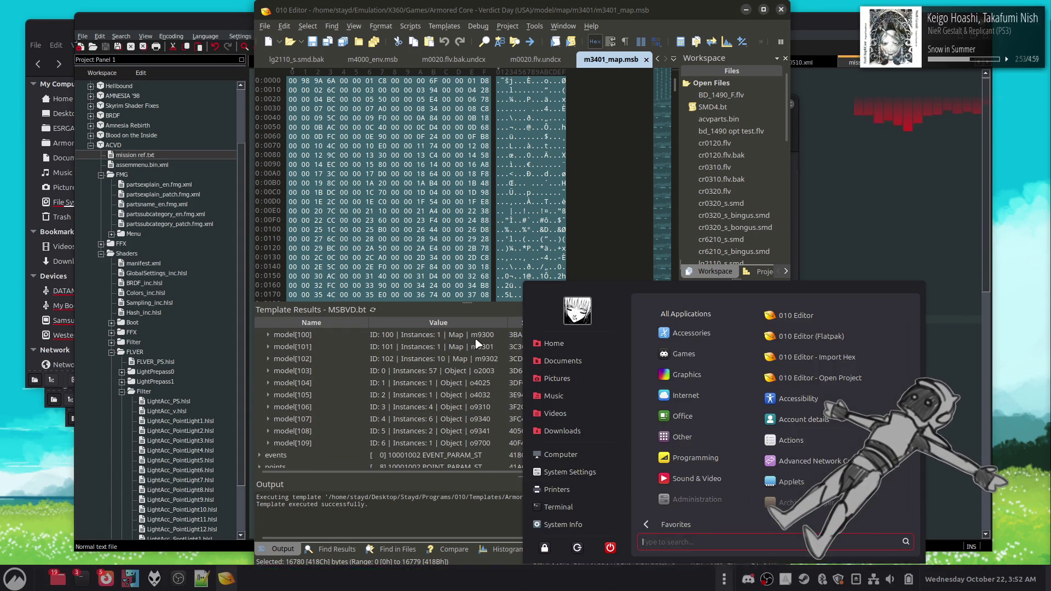
Step: Launch Blender from the app launcher and dismiss the splash screen
{"action": "type", "text": "bl"}
{"action": "left_click", "coordinate": [781, 309]}
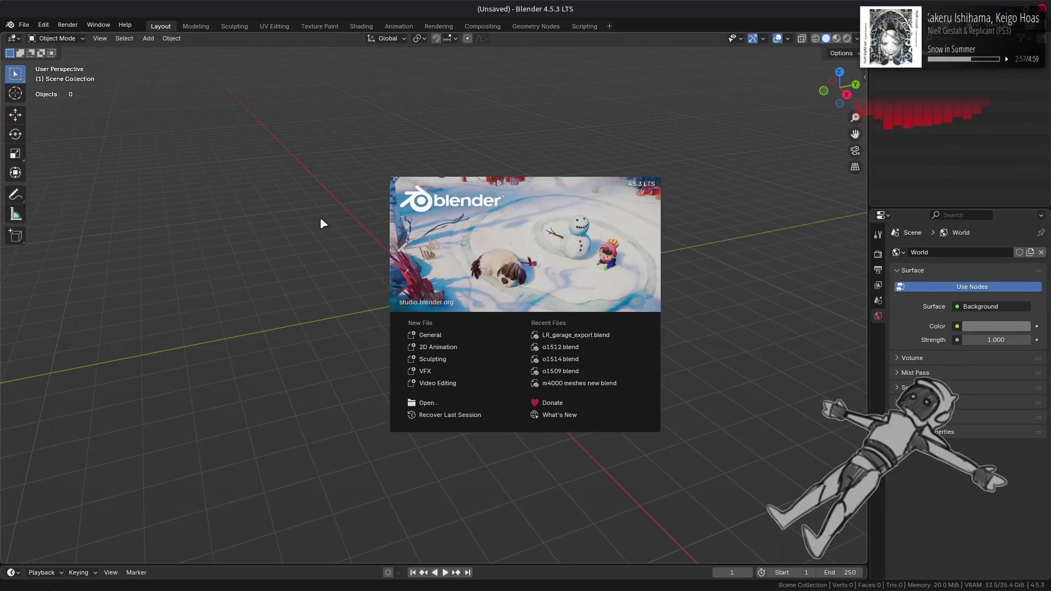
{"action": "left_click", "coordinate": [320, 219]}
Step: Go to the model/obj folder in Nemo and select the model[103] o2003 entry in 010 Editor
{"action": "key", "text": "alt+Tab"}
{"action": "key", "text": "alt+Tab"}
{"action": "key", "text": "alt+Tab"}
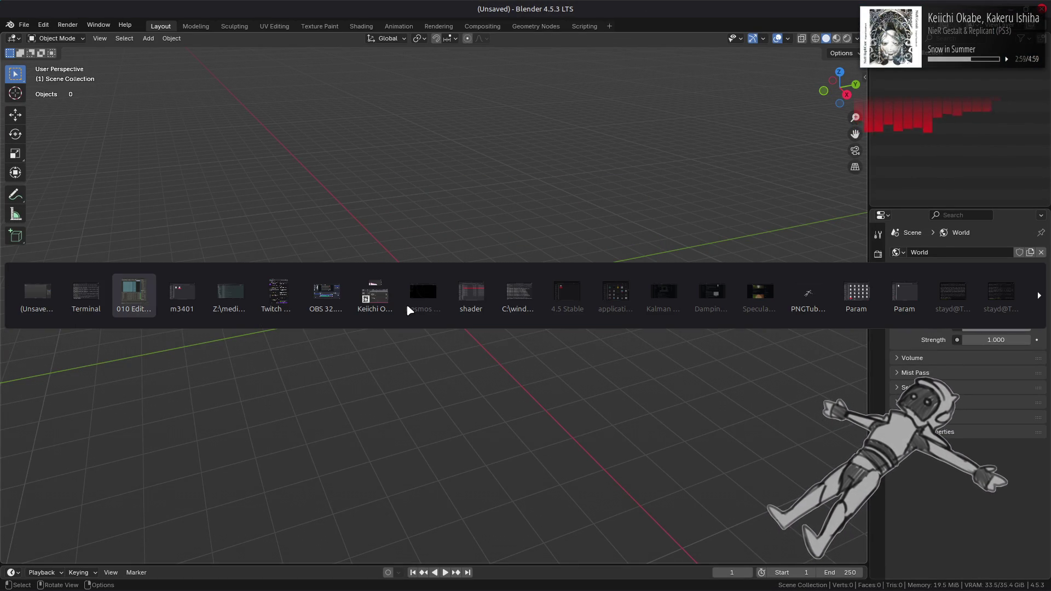
{"action": "key", "text": "alt+1"}
{"action": "key", "text": "alt+Up"}
{"action": "key", "text": "alt+Tab"}
{"action": "key", "text": "alt+Tab"}
{"action": "key", "text": "alt+Tab"}
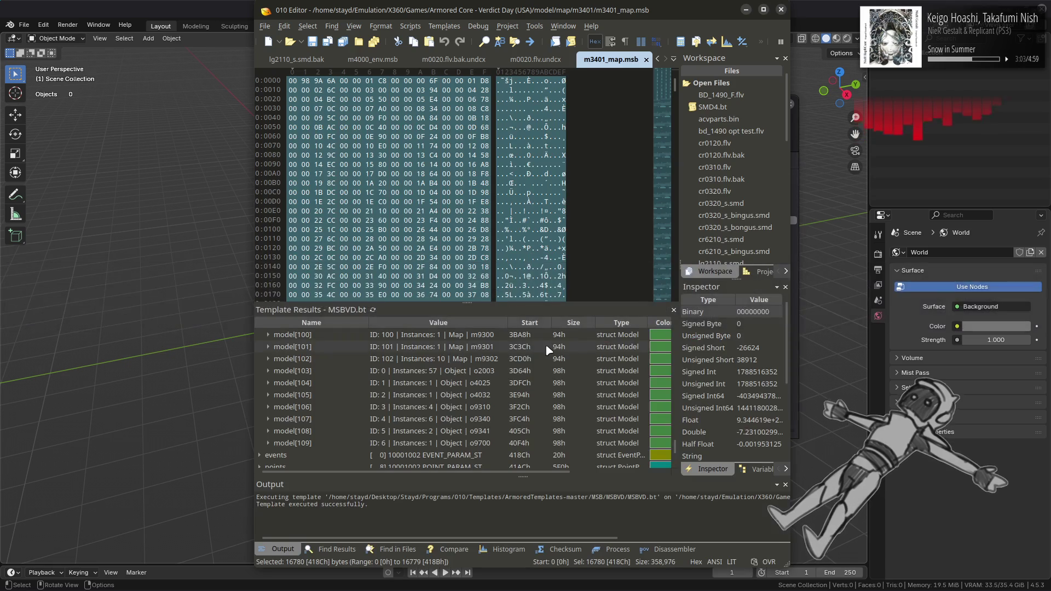
{"action": "left_click", "coordinate": [499, 374]}
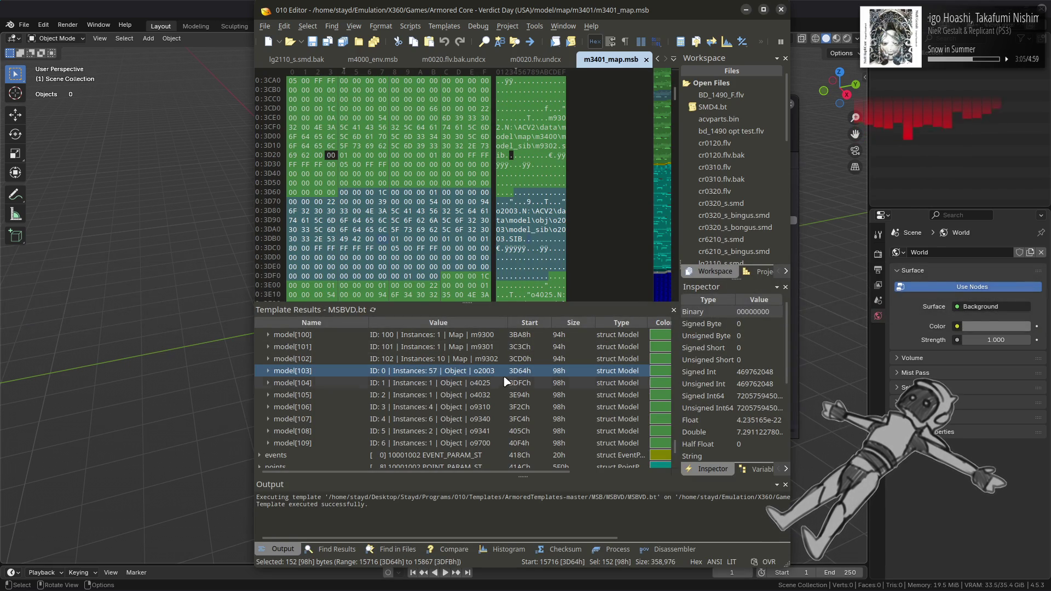
{"action": "key", "text": "alt+Tab"}
{"action": "scroll", "coordinate": [517, 327], "scroll_direction": "down", "scroll_amount": 10}
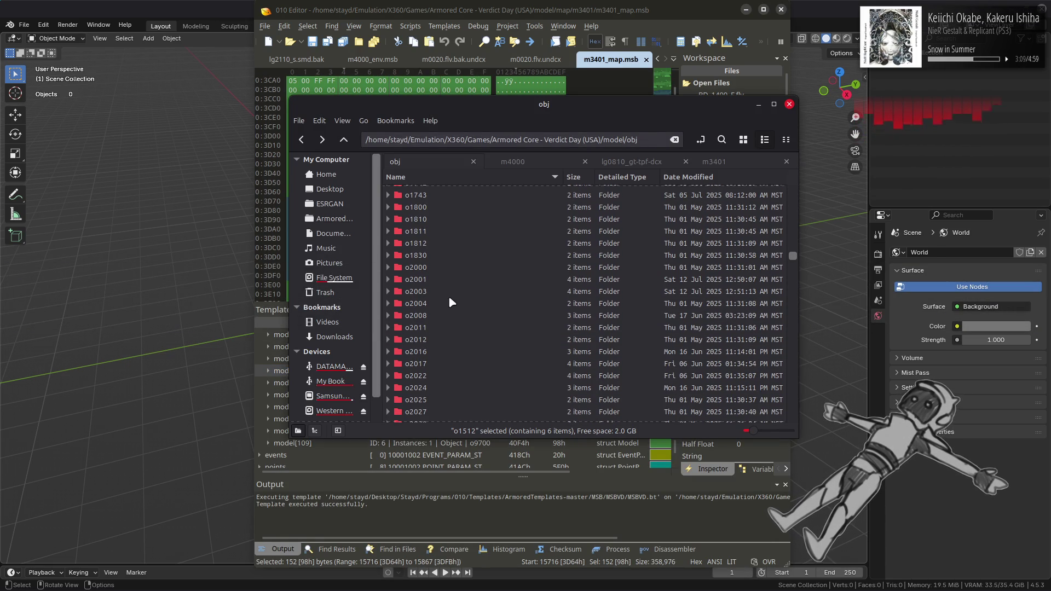
Step: Open o2003/o2003_m-bnd-dcx in Nemo and bring up Blender's File > Open browser
{"action": "double_click", "coordinate": [446, 290]}
{"action": "double_click", "coordinate": [428, 199]}
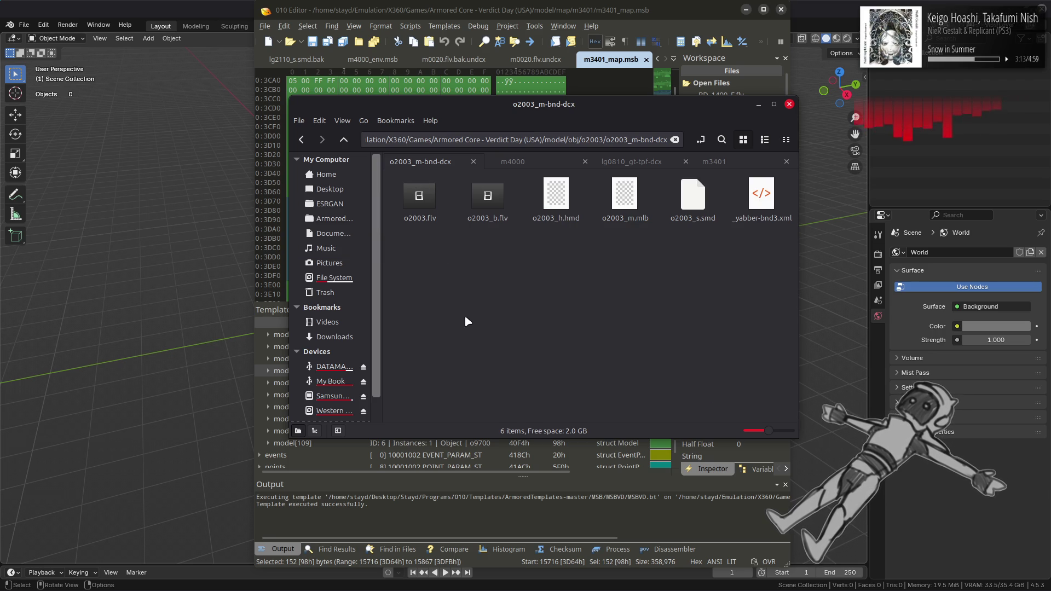
{"action": "left_click", "coordinate": [24, 24]}
{"action": "left_click", "coordinate": [41, 48]}
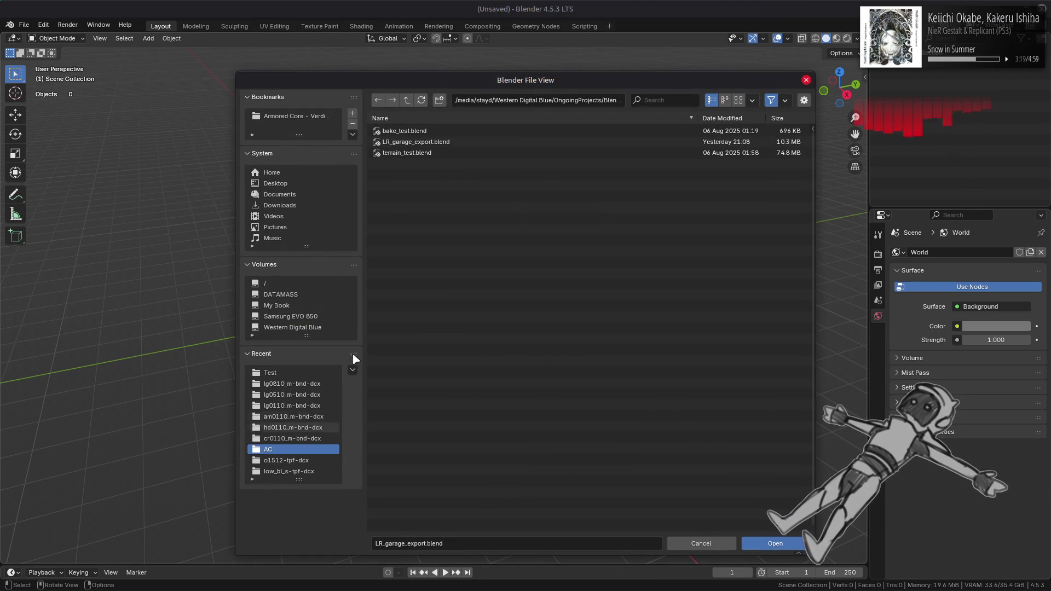
Step: In Blender's file browser, go to ACVD/OBJ and select o2003.blend
{"action": "left_click", "coordinate": [407, 100]}
{"action": "left_click", "coordinate": [407, 141]}
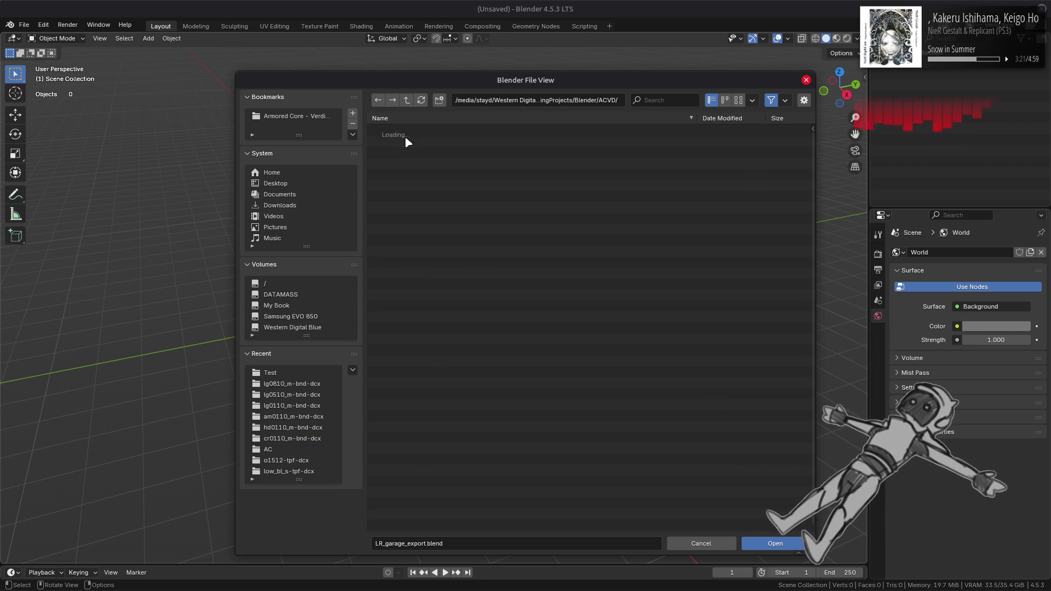
{"action": "double_click", "coordinate": [406, 144]}
{"action": "double_click", "coordinate": [406, 150]}
{"action": "scroll", "coordinate": [747, 134], "scroll_direction": "down", "scroll_amount": 10}
{"action": "left_click", "coordinate": [464, 451]}
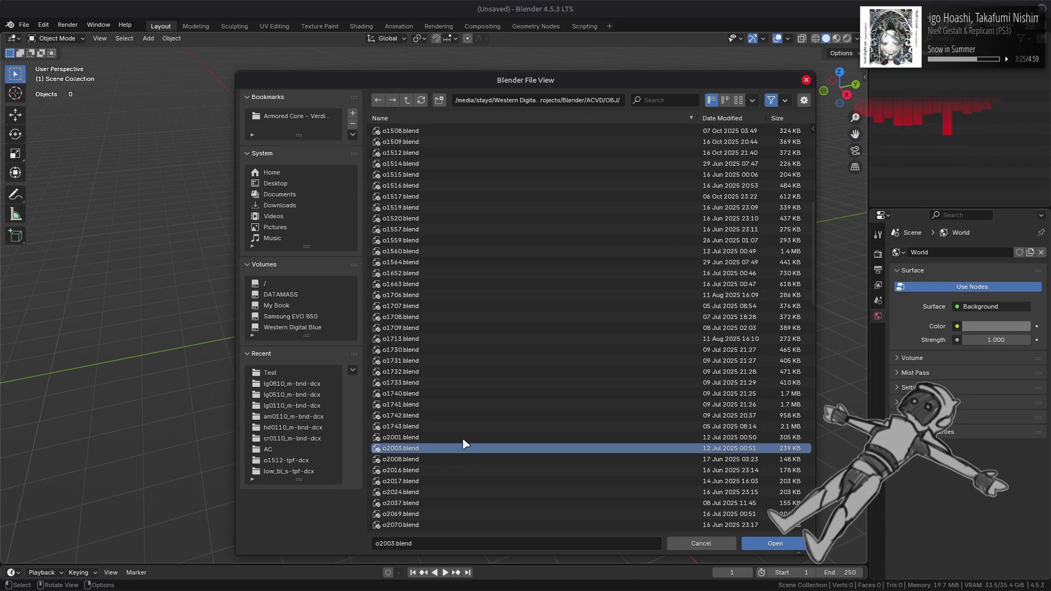
Step: Browse the .blend files as thumbnails, return to list view, and select the o4025 model entry
{"action": "key", "text": "alt+Tab"}
{"action": "key", "text": "alt+Tab"}
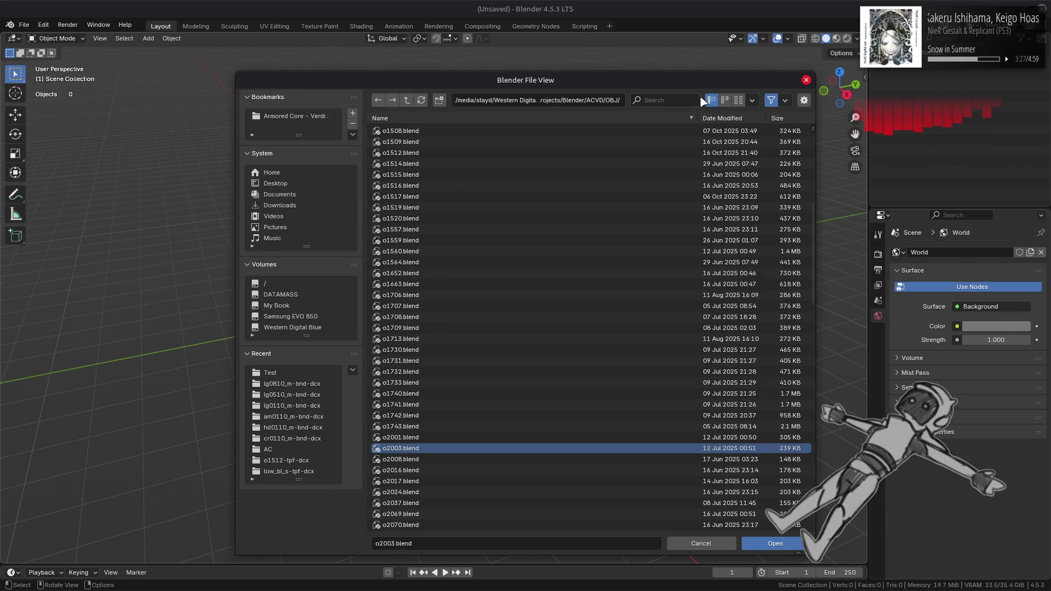
{"action": "left_click", "coordinate": [738, 100]}
{"action": "scroll", "coordinate": [611, 304], "scroll_direction": "down", "scroll_amount": 15}
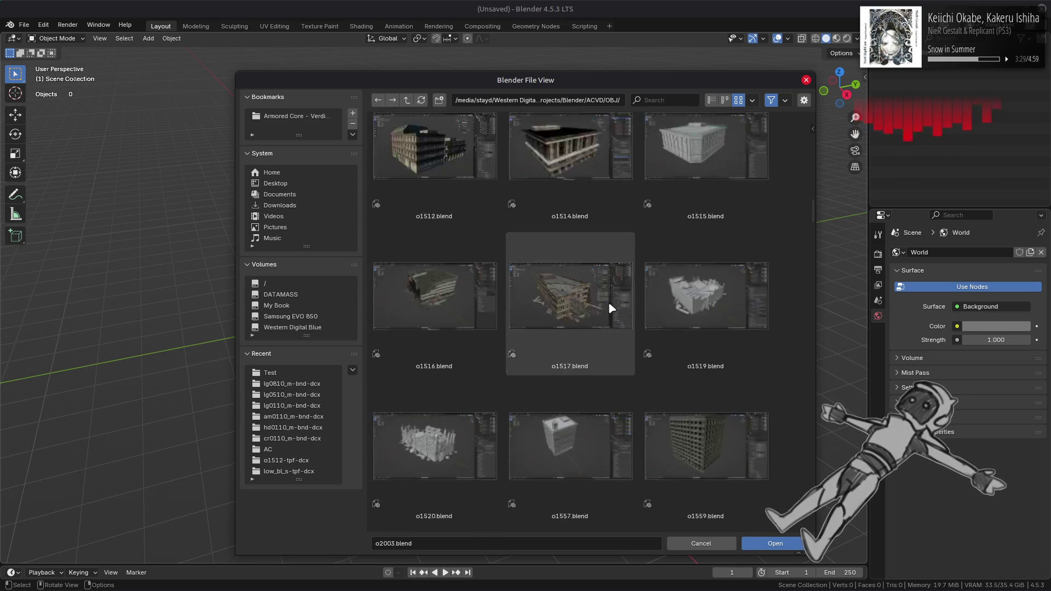
{"action": "scroll", "coordinate": [611, 309], "scroll_direction": "down", "scroll_amount": 15}
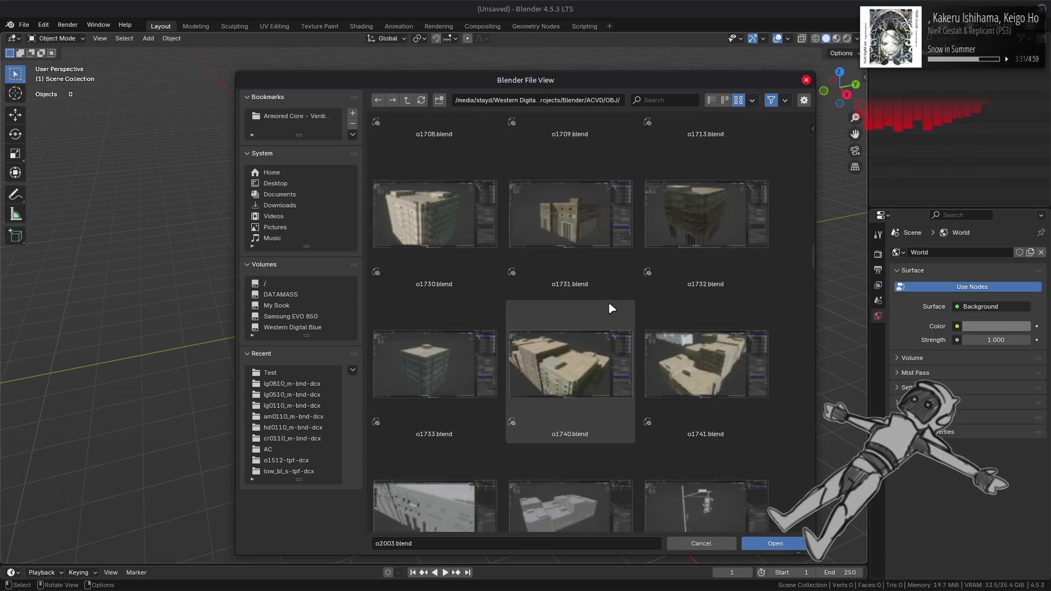
{"action": "scroll", "coordinate": [611, 308], "scroll_direction": "up", "scroll_amount": 1}
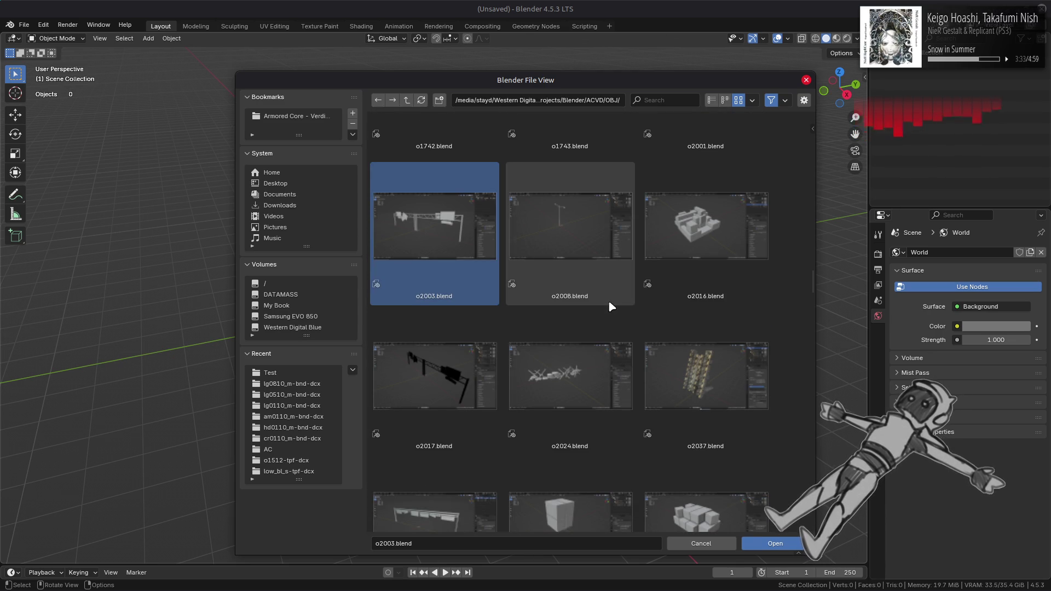
{"action": "left_click", "coordinate": [712, 100]}
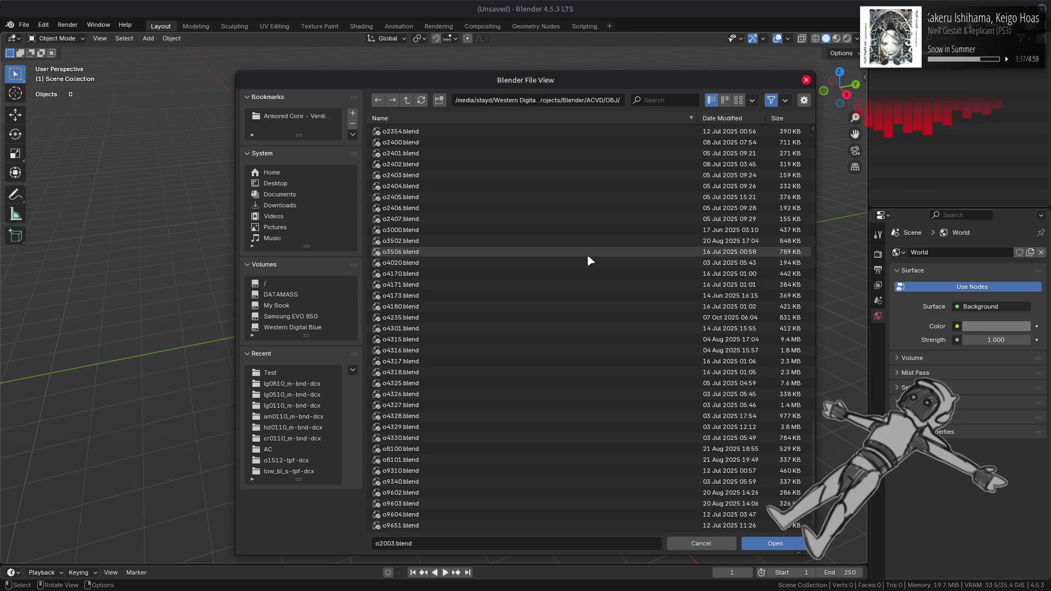
{"action": "key", "text": "alt+Tab"}
{"action": "key", "text": "alt+Tab"}
{"action": "key", "text": "alt+Tab"}
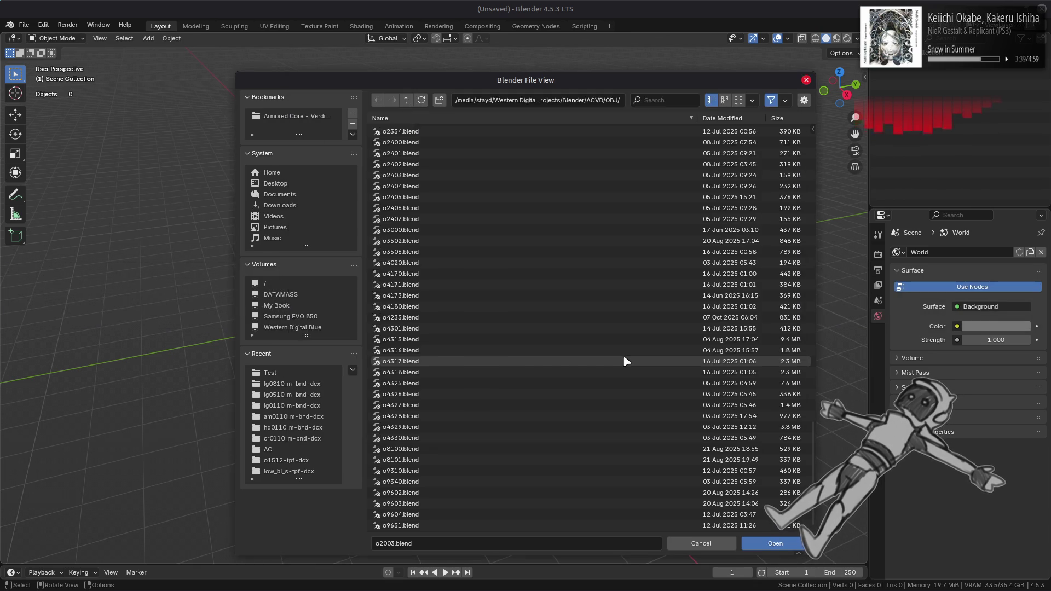
{"action": "left_click", "coordinate": [501, 383]}
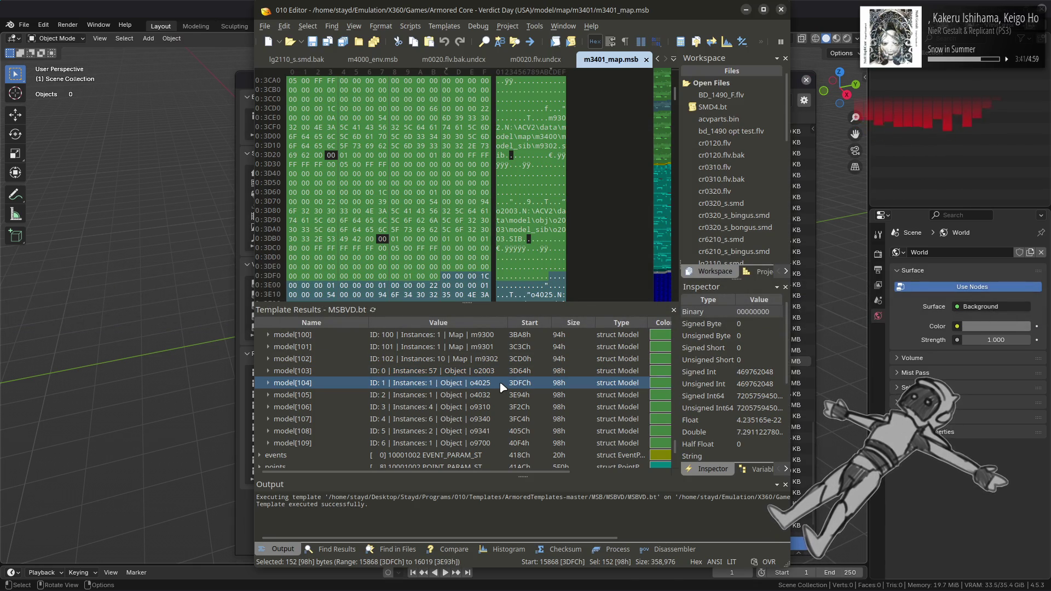
Step: Import o4025.flv into Blender, inspect it, then replace it with a new General scene without saving
{"action": "key", "text": "alt+Tab"}
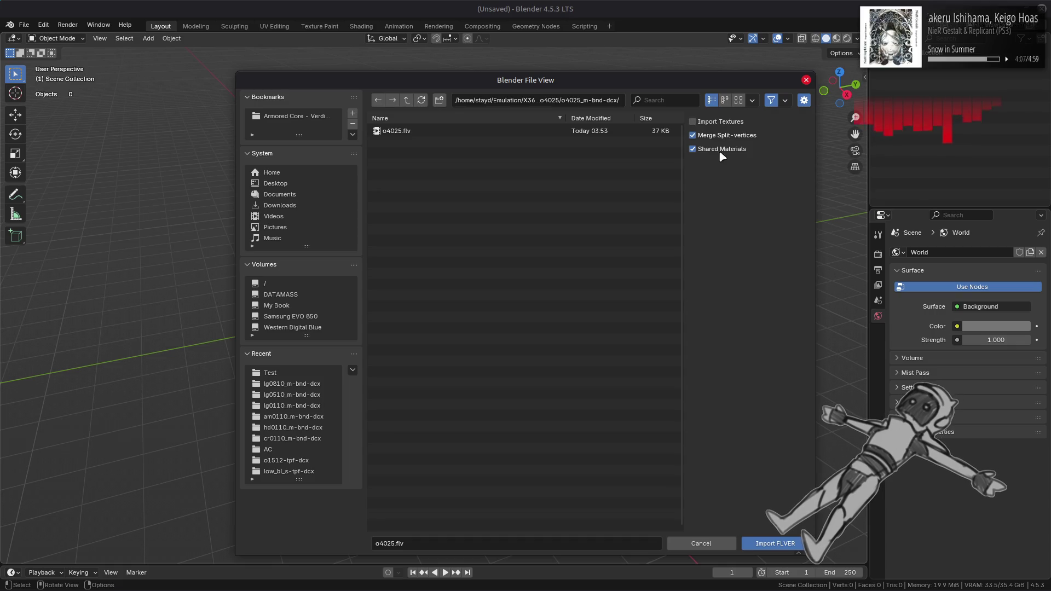
{"action": "double_click", "coordinate": [538, 134]}
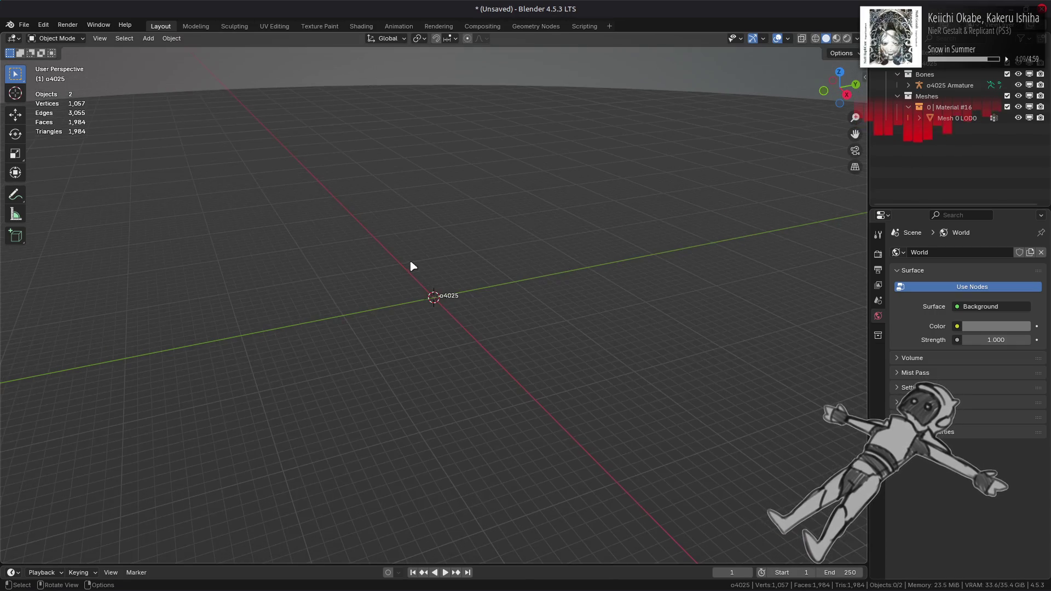
{"action": "middle_click_drag", "start_coordinate": [441, 258], "coordinate": [443, 216]}
{"action": "left_click", "coordinate": [24, 25]}
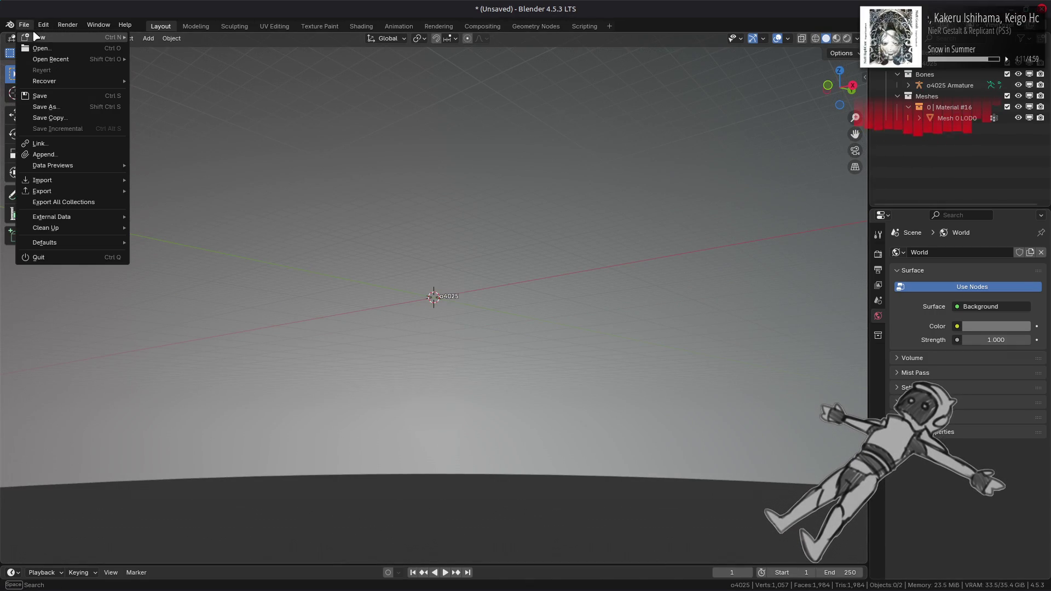
{"action": "left_click", "coordinate": [148, 37]}
{"action": "left_click", "coordinate": [464, 318]}
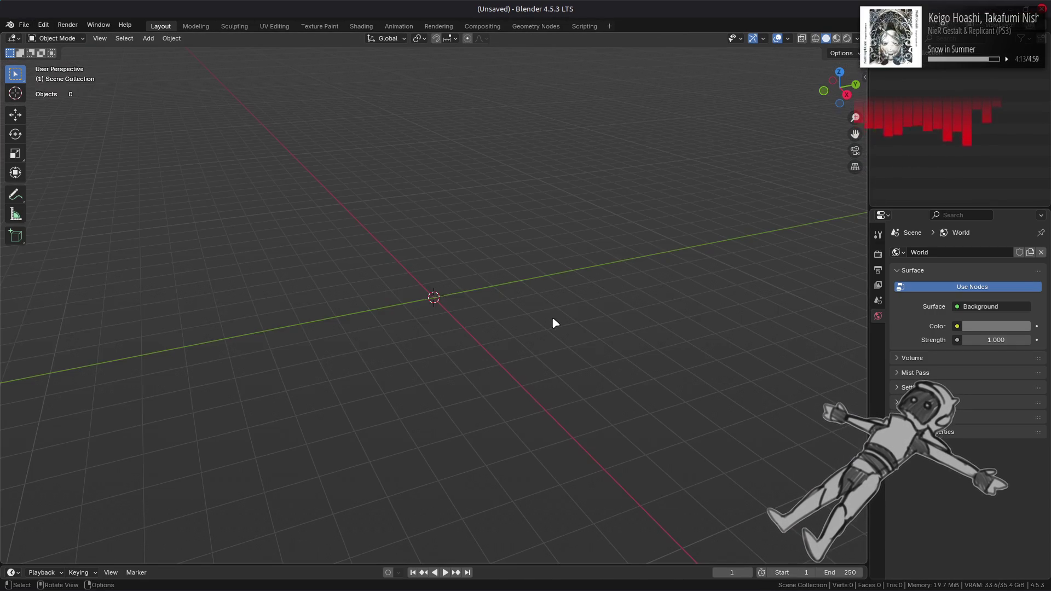
{"action": "key", "text": "alt+Tab"}
{"action": "key", "text": "alt+Tab"}
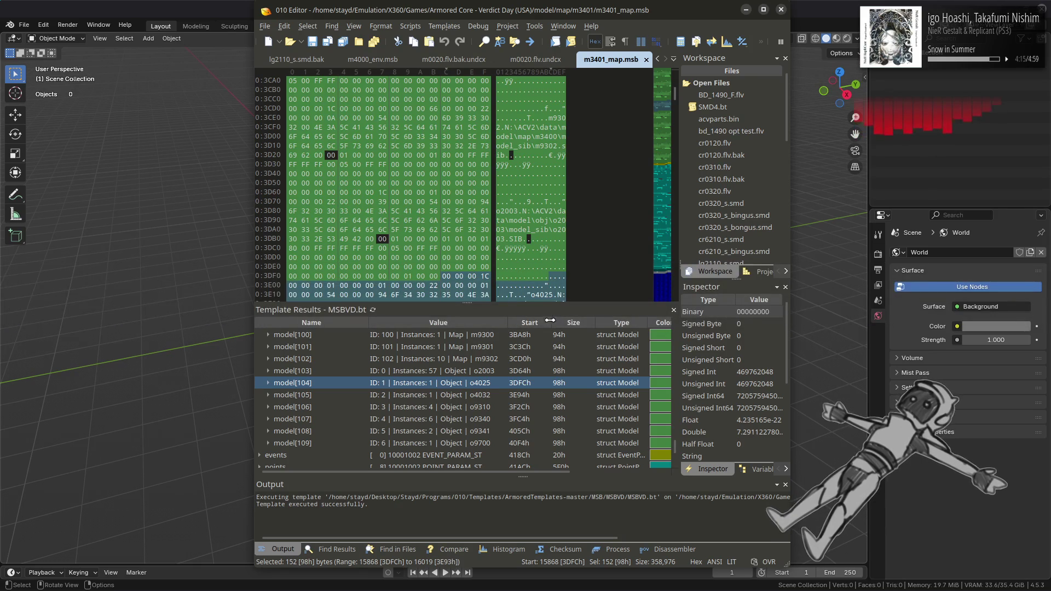
Step: Select the o9310 model entry, then in Blender's Open browser pick ACVD/OBJ/o9310.blend
{"action": "left_click", "coordinate": [499, 407]}
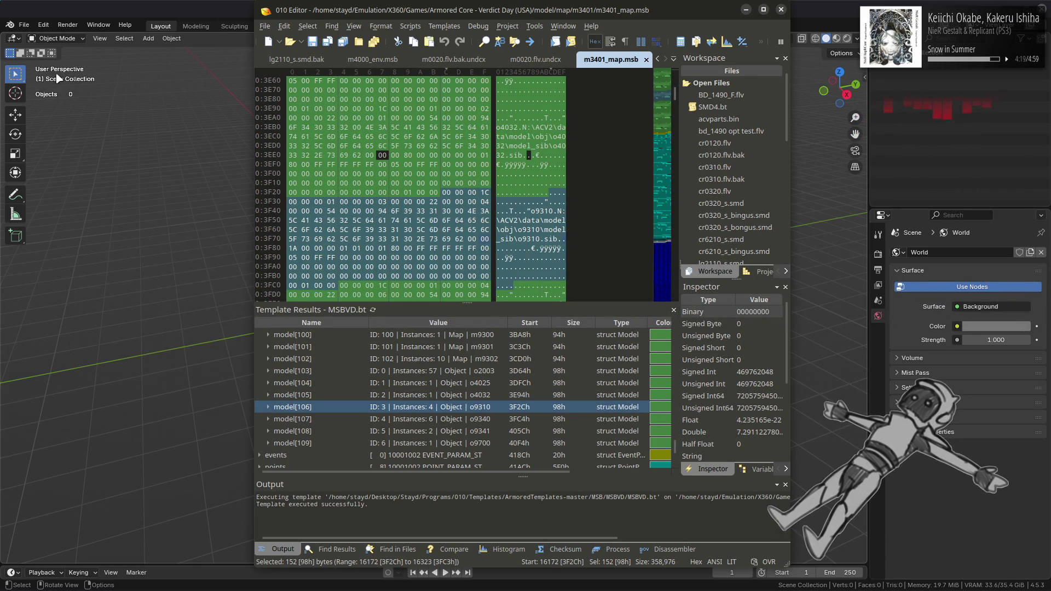
{"action": "left_click", "coordinate": [24, 25]}
{"action": "left_click", "coordinate": [43, 50]}
{"action": "left_click", "coordinate": [406, 100]}
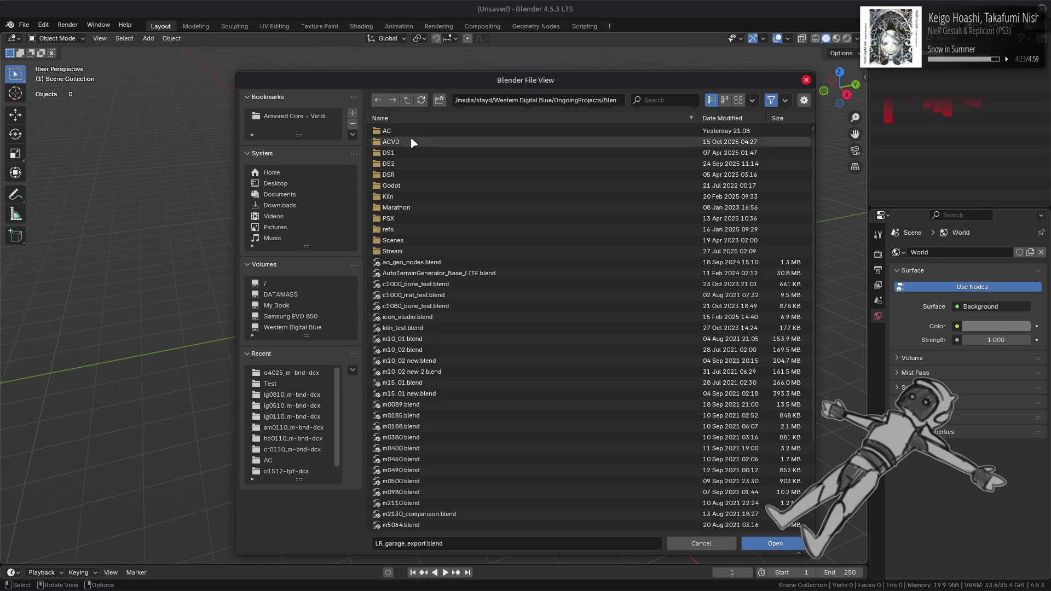
{"action": "left_click", "coordinate": [409, 137]}
{"action": "left_click", "coordinate": [406, 148]}
{"action": "scroll", "coordinate": [583, 218], "scroll_direction": "down", "scroll_amount": 10}
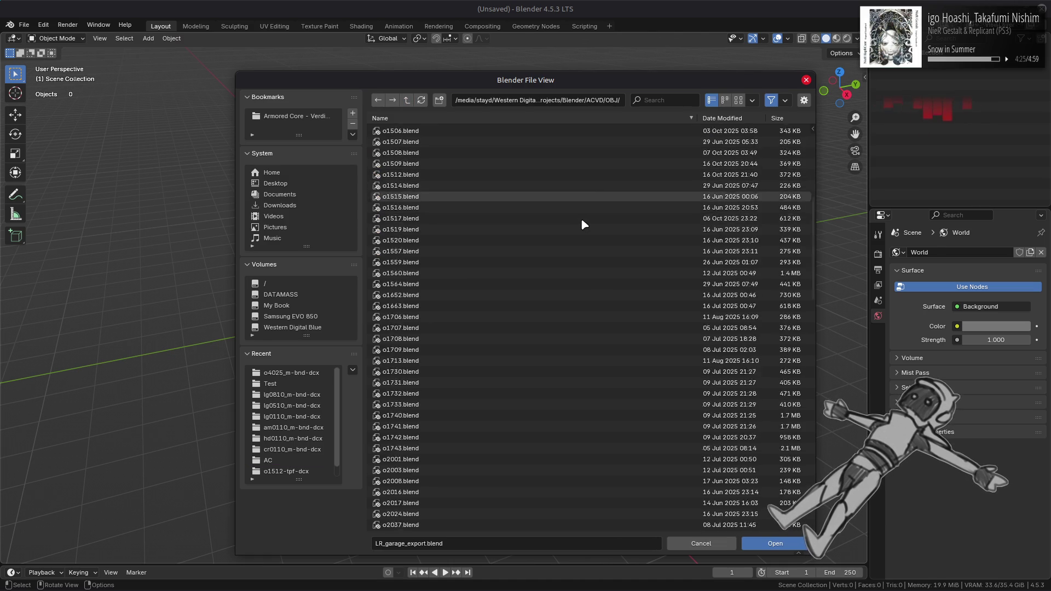
{"action": "left_click", "coordinate": [470, 471]}
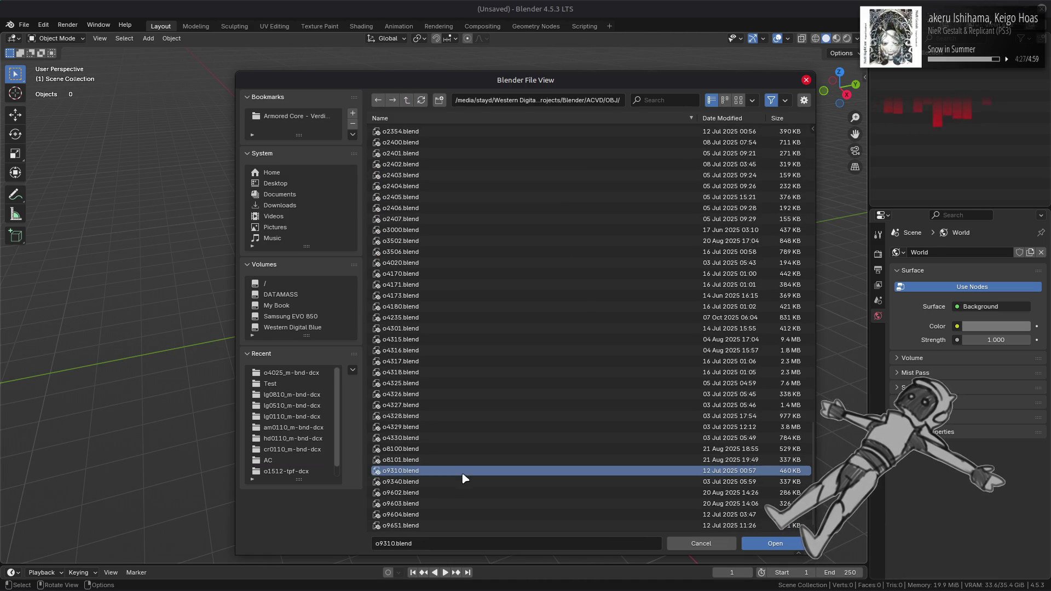
Step: Look up the o9341 entry, cancel Blender's file browser, and go up to the model/obj folder
{"action": "key", "text": "alt+Tab"}
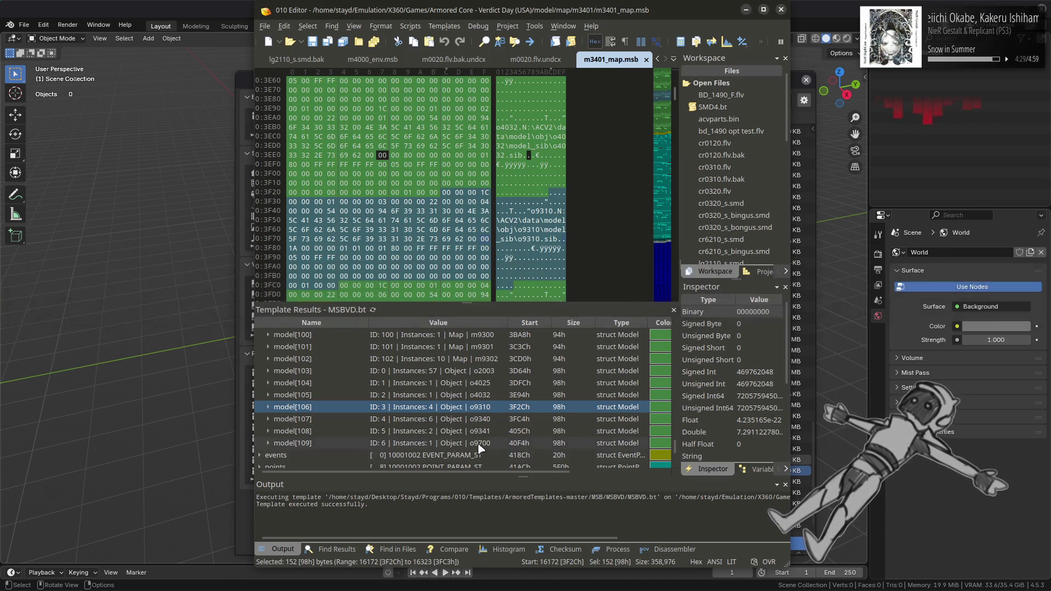
{"action": "left_click", "coordinate": [489, 420]}
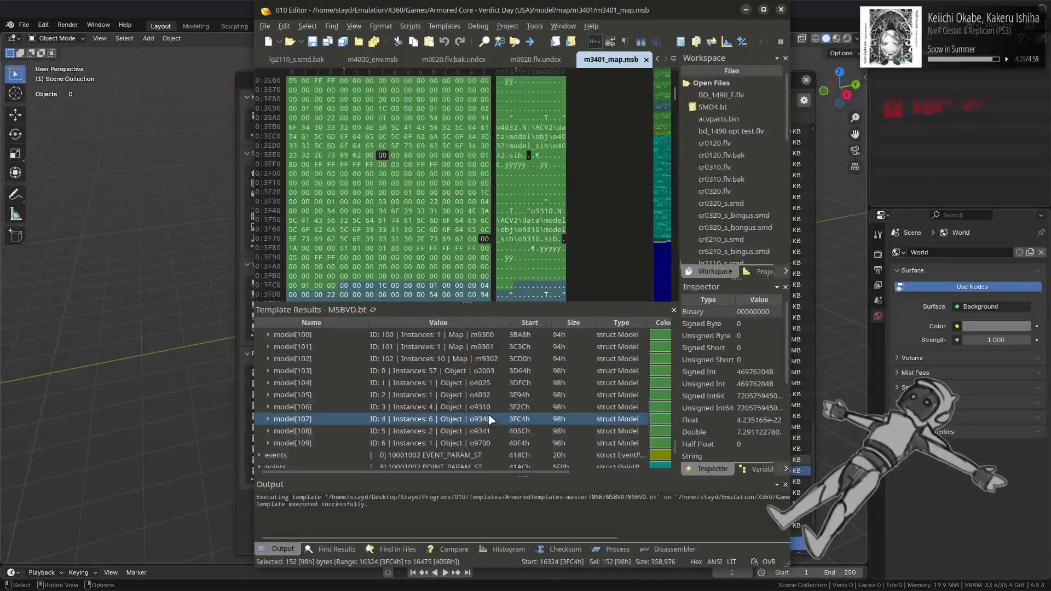
{"action": "left_click", "coordinate": [492, 431]}
{"action": "key", "text": "alt+Tab"}
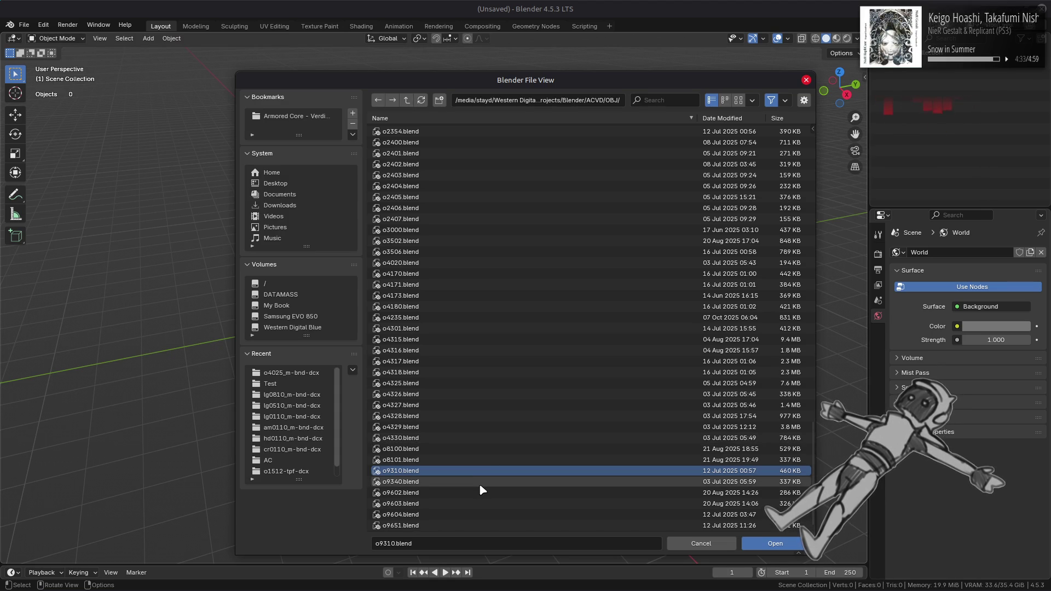
{"action": "left_click", "coordinate": [703, 544]}
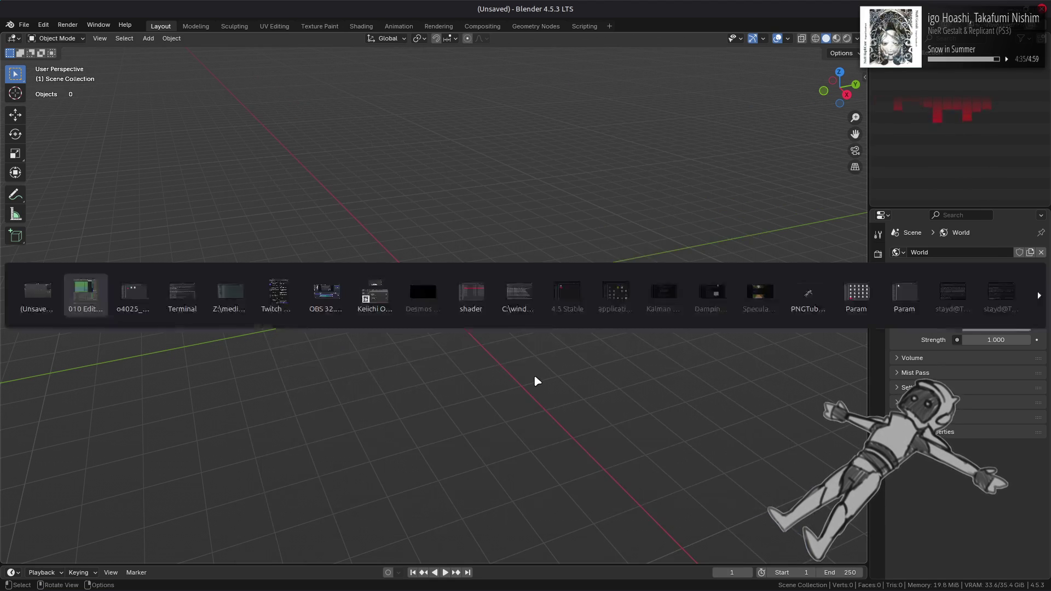
{"action": "key", "text": "alt+Tab"}
{"action": "key", "text": "alt+Tab"}
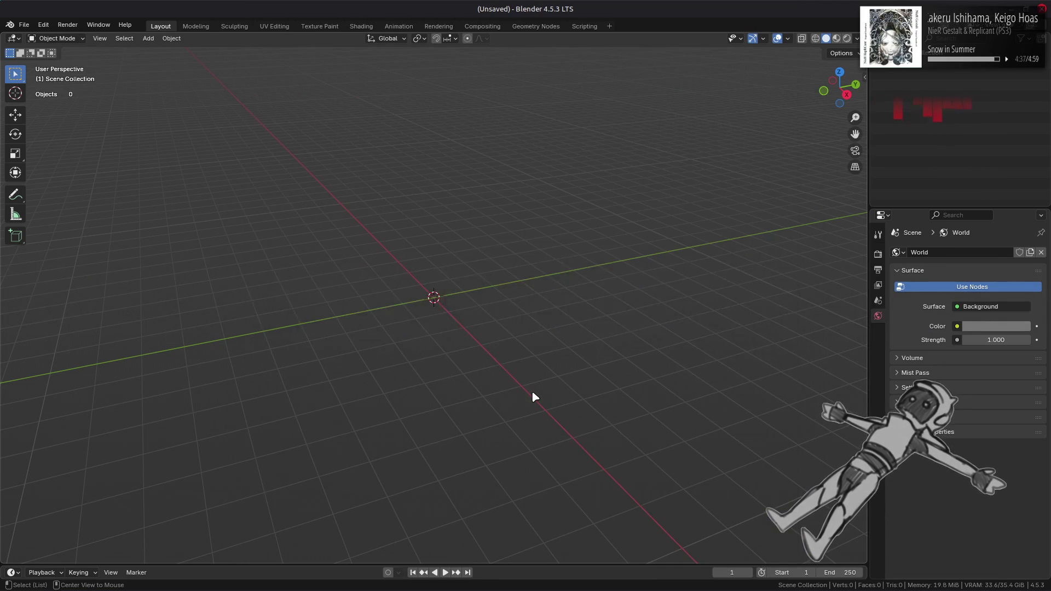
{"action": "key", "text": "alt+Up"}
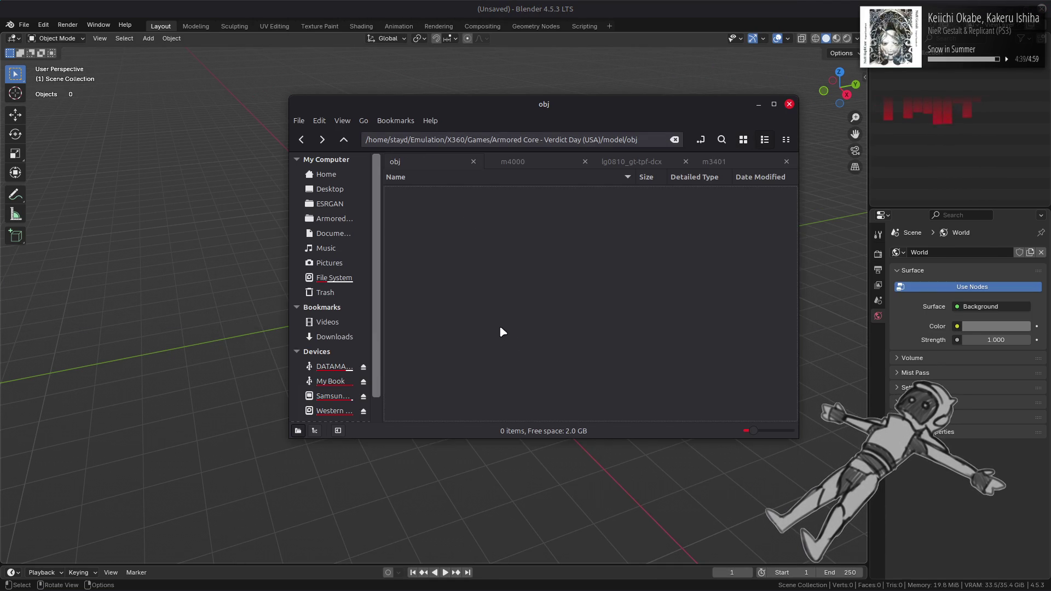
Step: Import o9341.flv from the o9341/o9341_m-bnd-dcx folder into Blender as a FLVER model
{"action": "scroll", "coordinate": [500, 325], "scroll_direction": "down", "scroll_amount": 10}
{"action": "scroll", "coordinate": [482, 331], "scroll_direction": "up", "scroll_amount": 7}
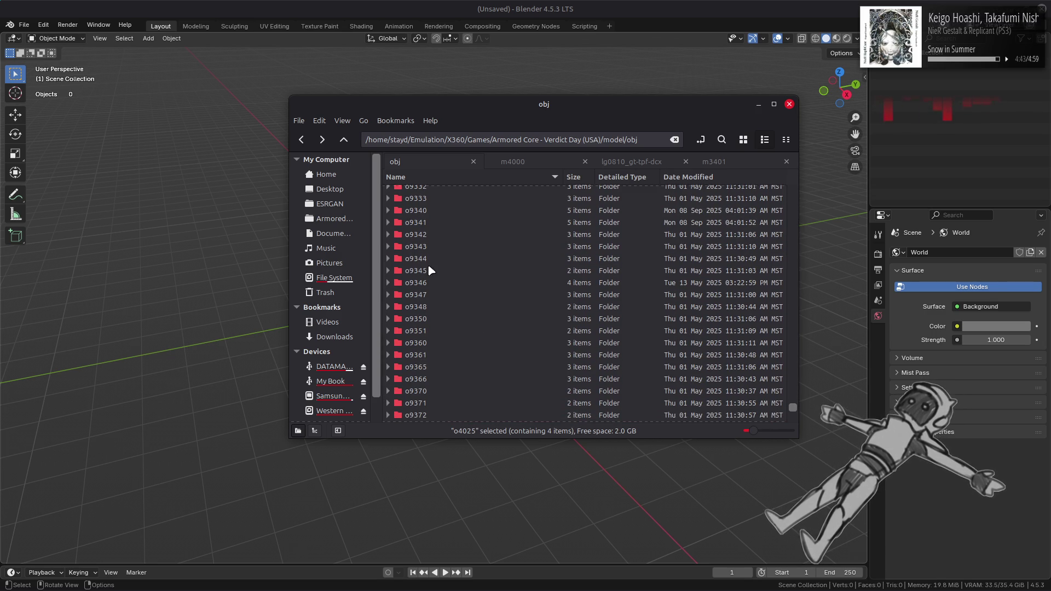
{"action": "double_click", "coordinate": [432, 223]}
{"action": "double_click", "coordinate": [428, 212]}
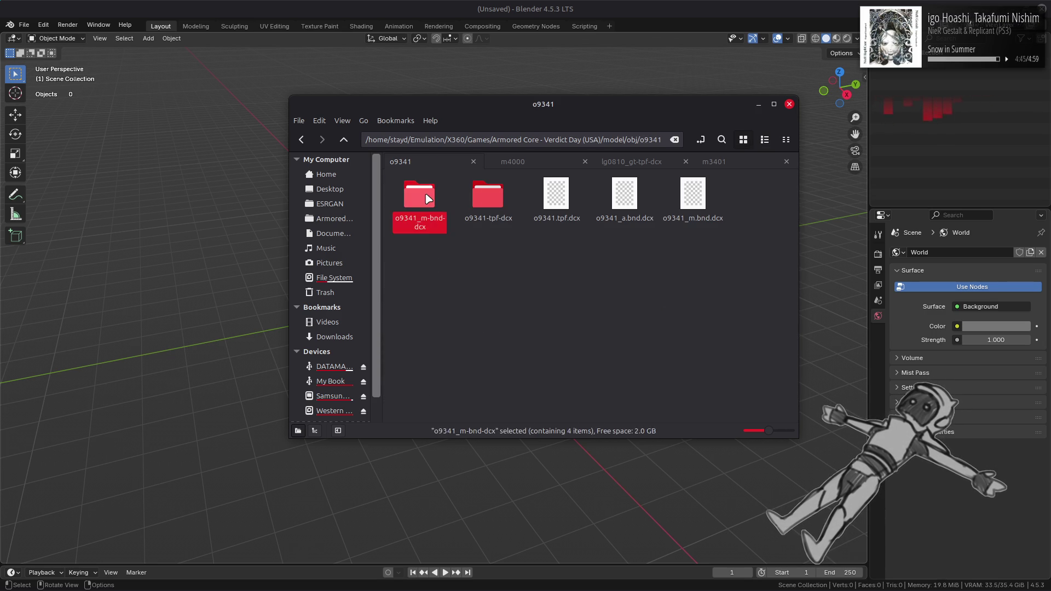
{"action": "left_click_drag", "start_coordinate": [419, 196], "coordinate": [198, 180]}
{"action": "left_click", "coordinate": [197, 178]}
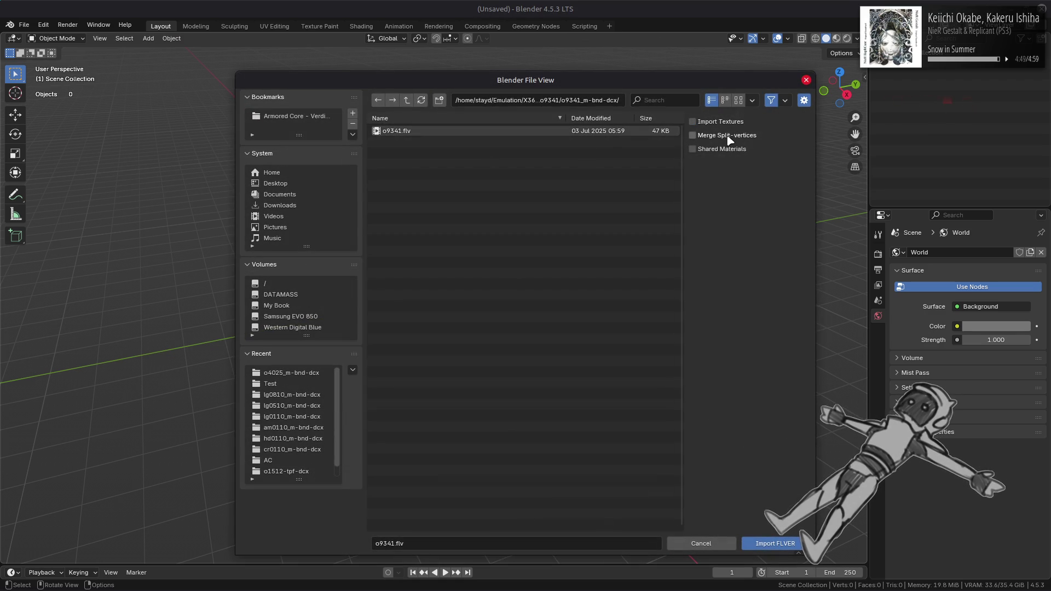
{"action": "double_click", "coordinate": [605, 136]}
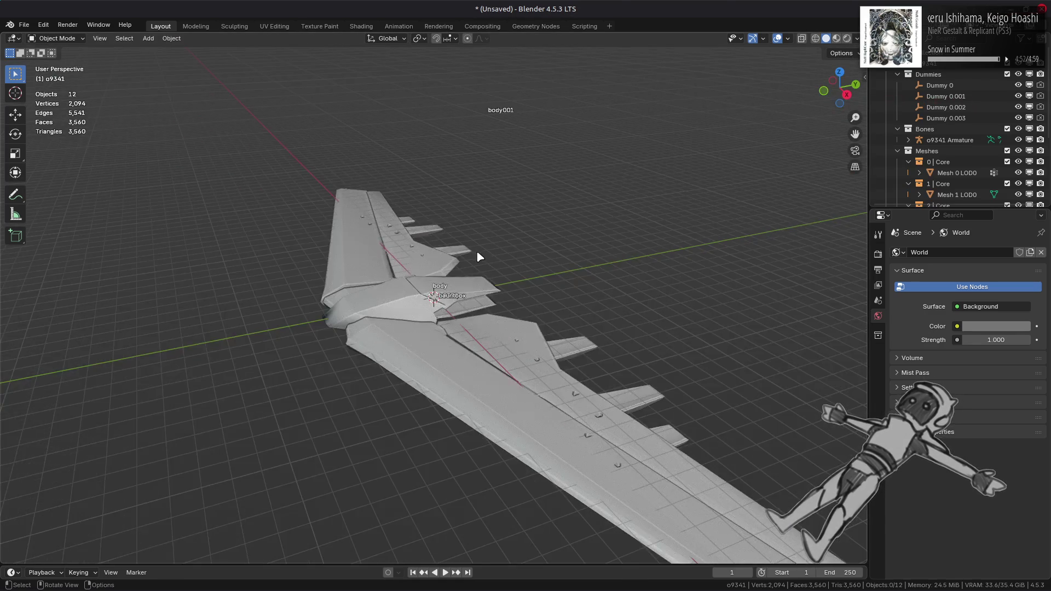
Step: Import o9341_s.smd through the Import SMD4 browser alongside the o9341 aircraft model
{"action": "mouse_move", "coordinate": [479, 257]}
{"action": "middle_mouse_down"}
{"action": "mouse_move", "coordinate": [564, 271]}
{"action": "mouse_move", "coordinate": [573, 304]}
{"action": "mouse_move", "coordinate": [523, 154]}
{"action": "mouse_move", "coordinate": [524, 260]}
{"action": "mouse_move", "coordinate": [504, 241]}
{"action": "mouse_move", "coordinate": [519, 241]}
{"action": "middle_mouse_up"}
{"action": "key", "text": "alt+Tab"}
{"action": "key", "text": "Return"}
{"action": "key", "text": "alt+Tab"}
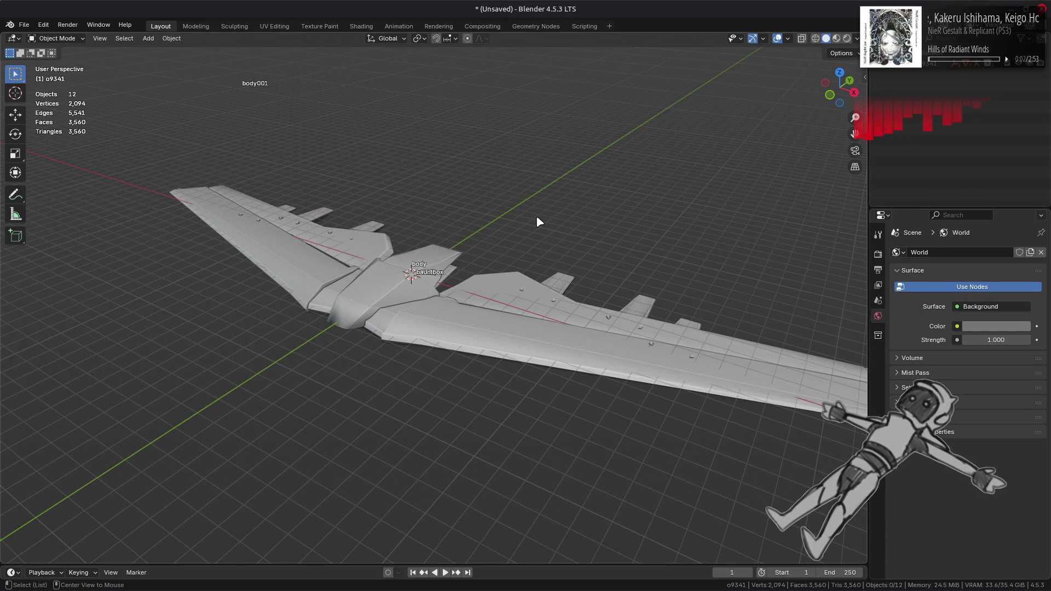
{"action": "key", "text": "alt+Tab"}
{"action": "left_click_drag", "start_coordinate": [461, 202], "coordinate": [438, 82]}
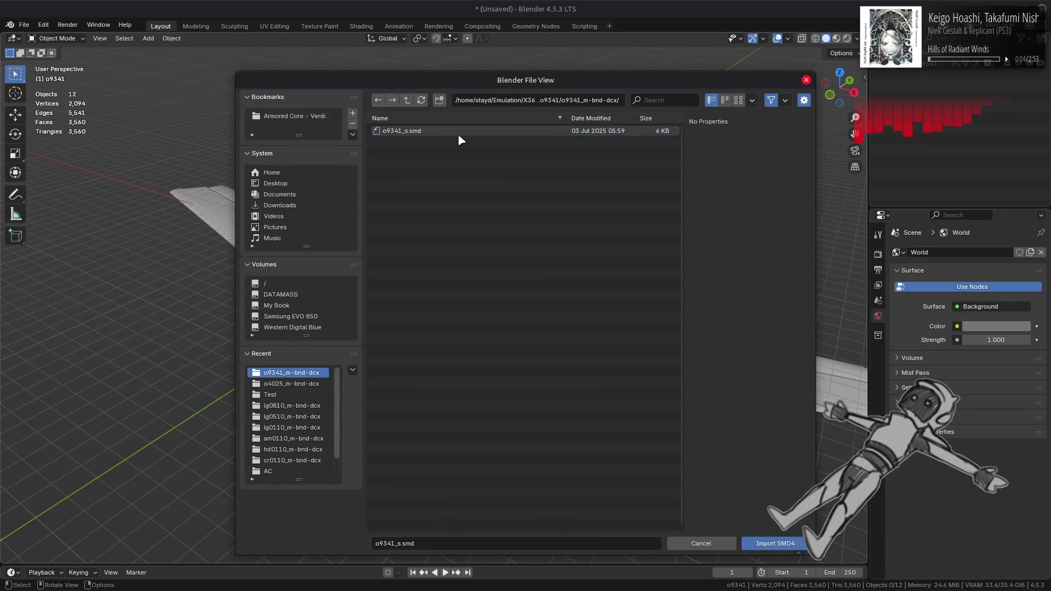
{"action": "double_click", "coordinate": [458, 136]}
{"action": "scroll", "coordinate": [542, 218], "scroll_direction": "down", "scroll_amount": 3}
{"action": "middle_click_drag", "start_coordinate": [543, 221], "coordinate": [566, 265]}
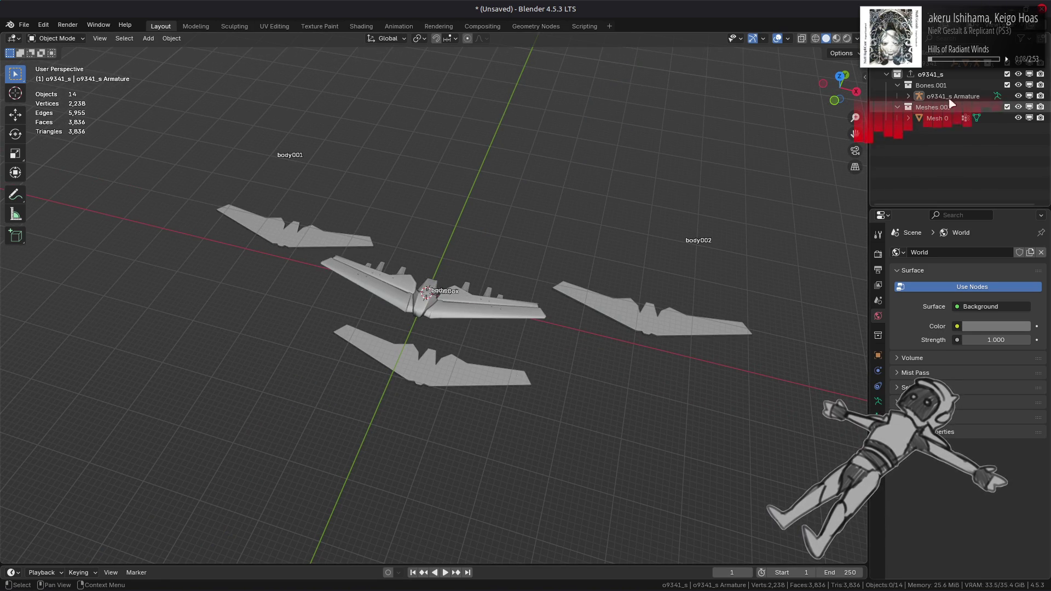
Step: Toggle the o9341_s collection's exclusion and expand the Meshes collection in the Outliner
{"action": "left_click", "coordinate": [1007, 74]}
{"action": "left_click", "coordinate": [1007, 75]}
{"action": "left_click", "coordinate": [1007, 74]}
{"action": "left_click", "coordinate": [1007, 75]}
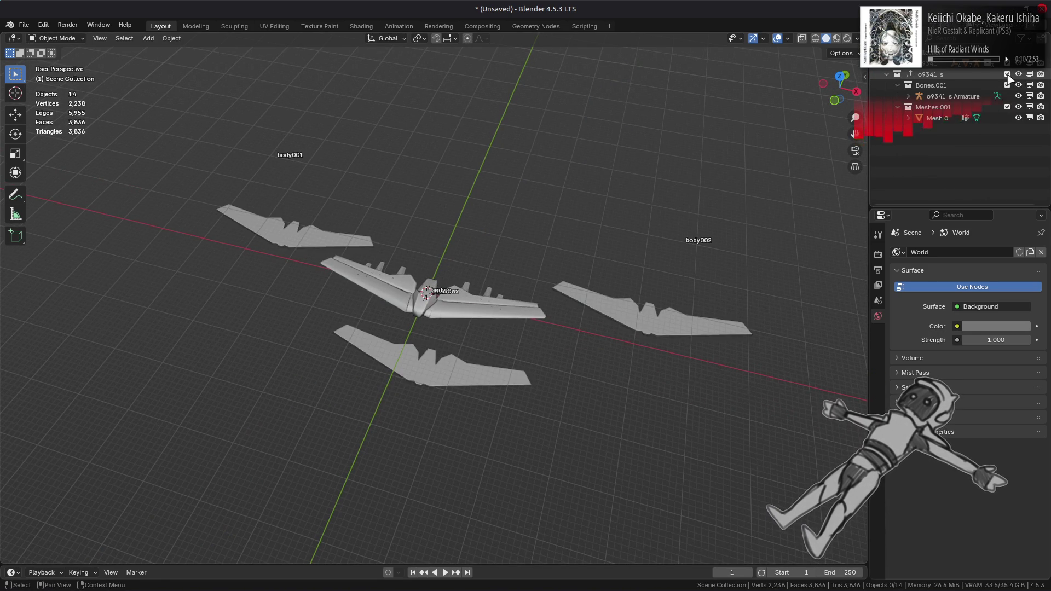
{"action": "left_click", "coordinate": [1007, 75]}
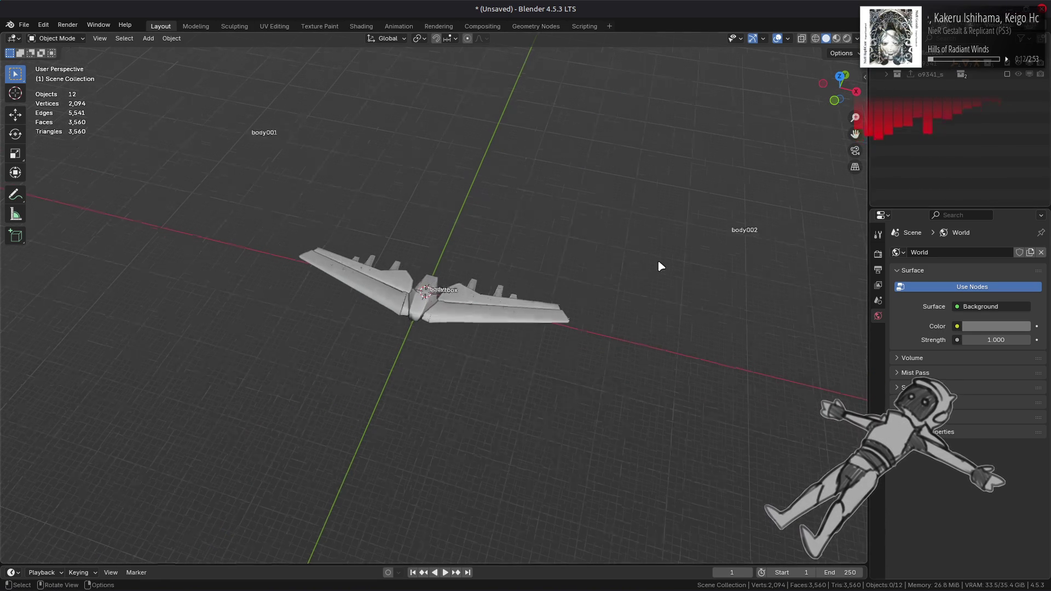
{"action": "scroll", "coordinate": [566, 339], "scroll_direction": "up", "scroll_amount": 5}
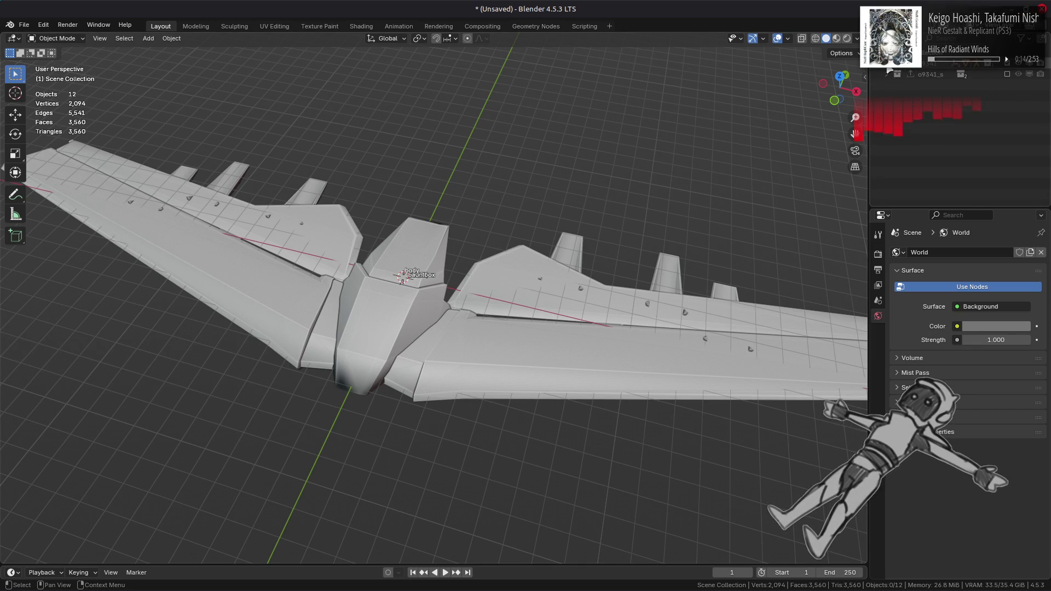
{"action": "scroll", "coordinate": [898, 96], "scroll_direction": "up", "scroll_amount": 3}
{"action": "left_click", "coordinate": [897, 96]}
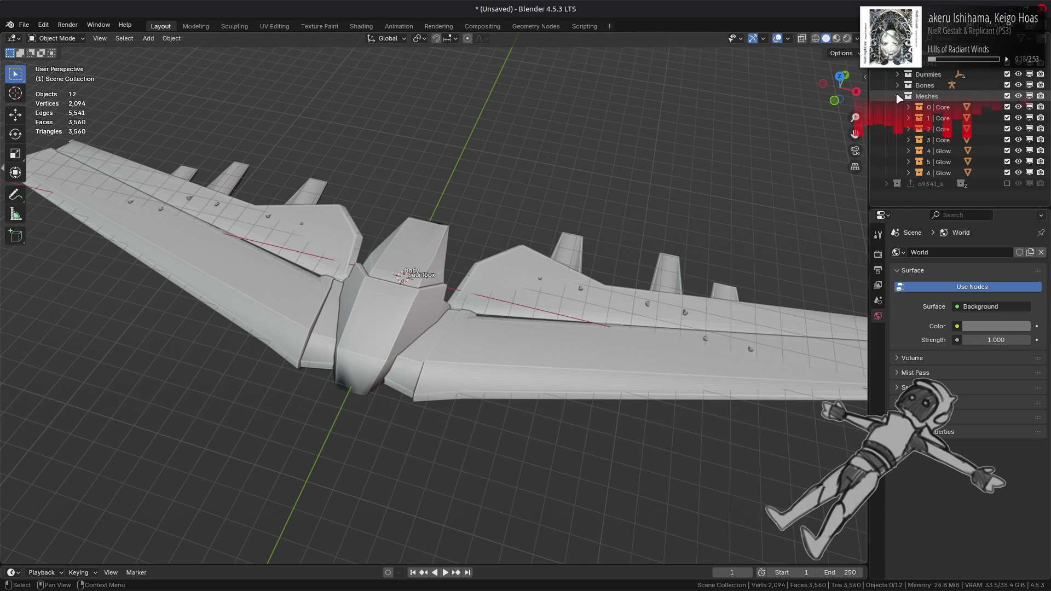
Step: Toggle the Core mesh collections one by one to find which piece holds the aircraft
{"action": "left_click", "coordinate": [1007, 118]}
{"action": "left_click", "coordinate": [1007, 117]}
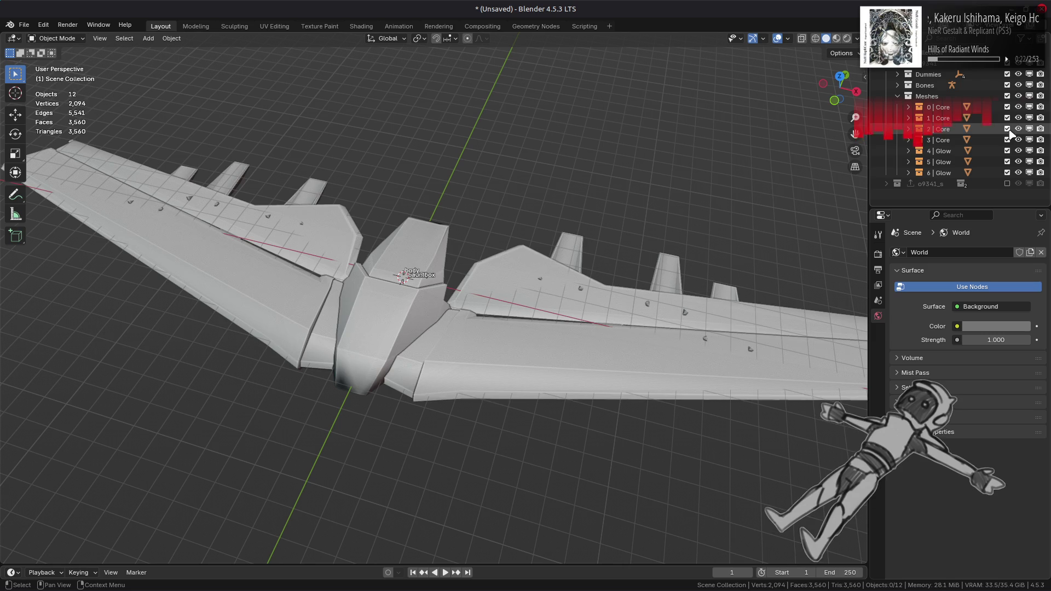
{"action": "left_click", "coordinate": [1007, 139]}
{"action": "left_click", "coordinate": [1007, 118]}
{"action": "left_click", "coordinate": [1007, 128]}
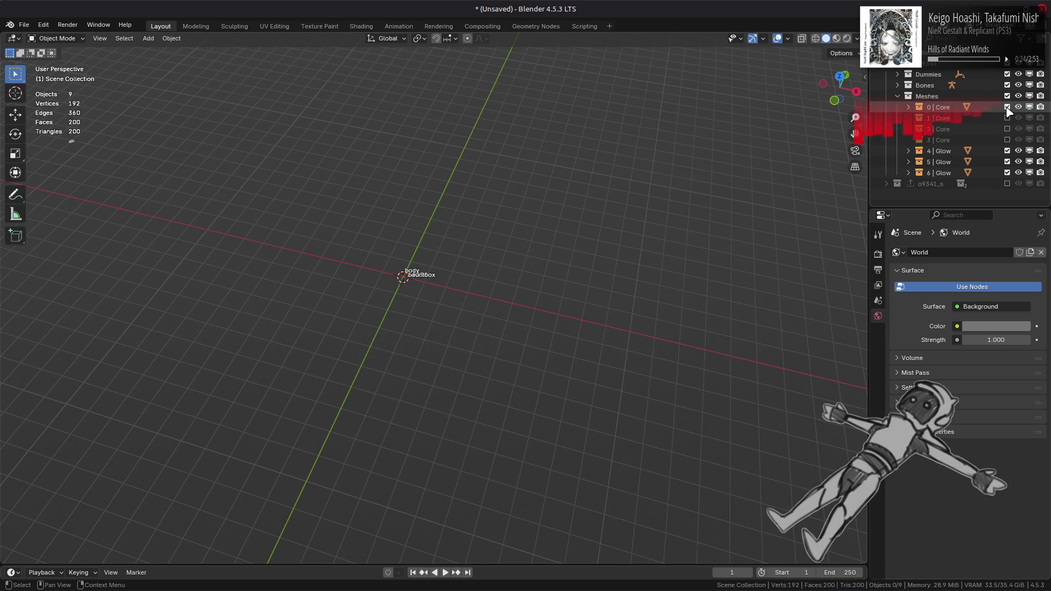
{"action": "left_click", "coordinate": [1007, 106]}
{"action": "left_click", "coordinate": [1006, 118]}
{"action": "left_click", "coordinate": [1007, 118]}
{"action": "left_click", "coordinate": [1007, 118]}
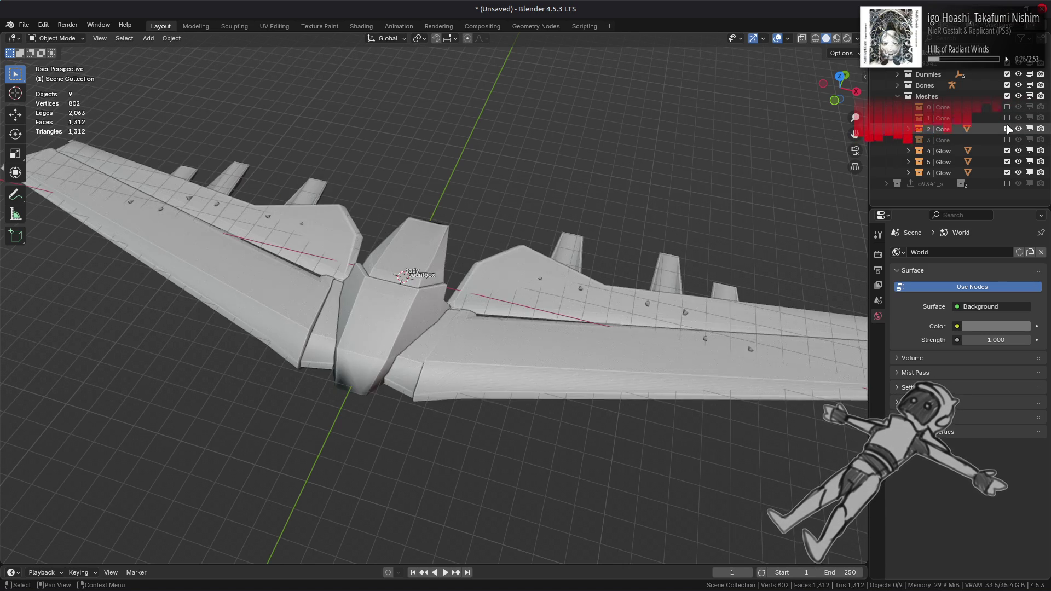
{"action": "left_click", "coordinate": [1006, 118]}
{"action": "left_click", "coordinate": [1006, 107]}
Step: Re-include all four Core collections 0–3 and orbit to inspect the whole aircraft
{"action": "left_click", "coordinate": [1007, 107]}
{"action": "left_click", "coordinate": [1007, 118]}
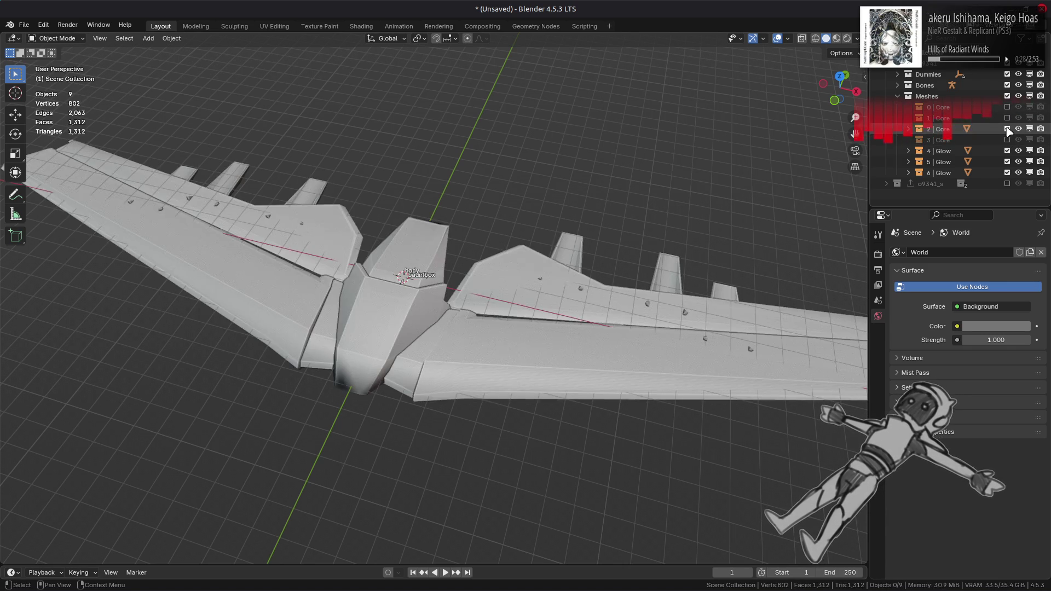
{"action": "left_click", "coordinate": [1007, 118]}
{"action": "left_click", "coordinate": [1007, 139]}
{"action": "left_click", "coordinate": [1007, 140]}
{"action": "left_click", "coordinate": [1007, 140]}
{"action": "left_click", "coordinate": [1007, 129]}
{"action": "left_click", "coordinate": [1007, 118]}
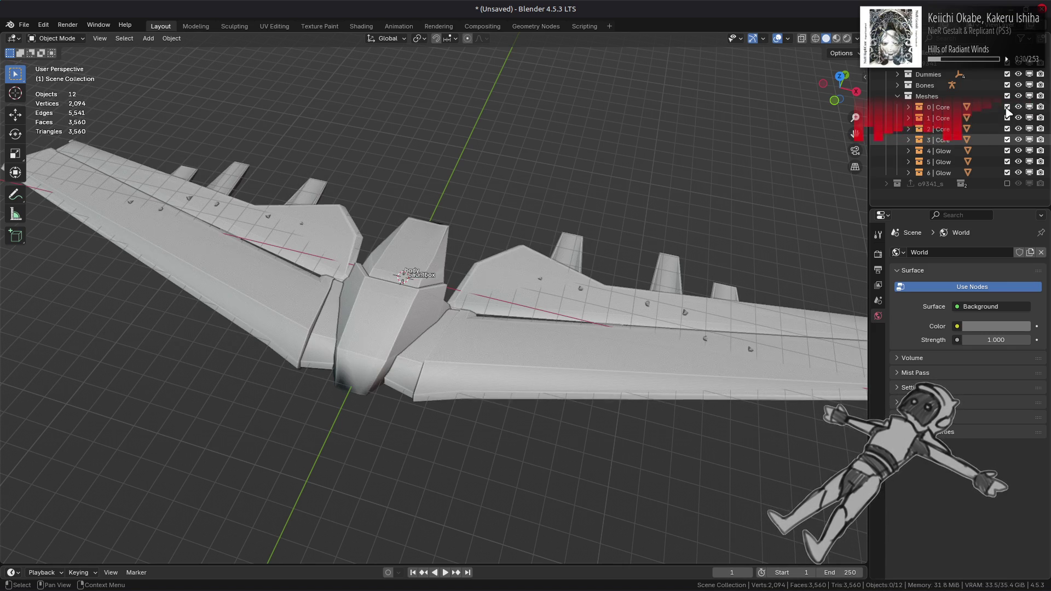
{"action": "left_click", "coordinate": [1007, 107]}
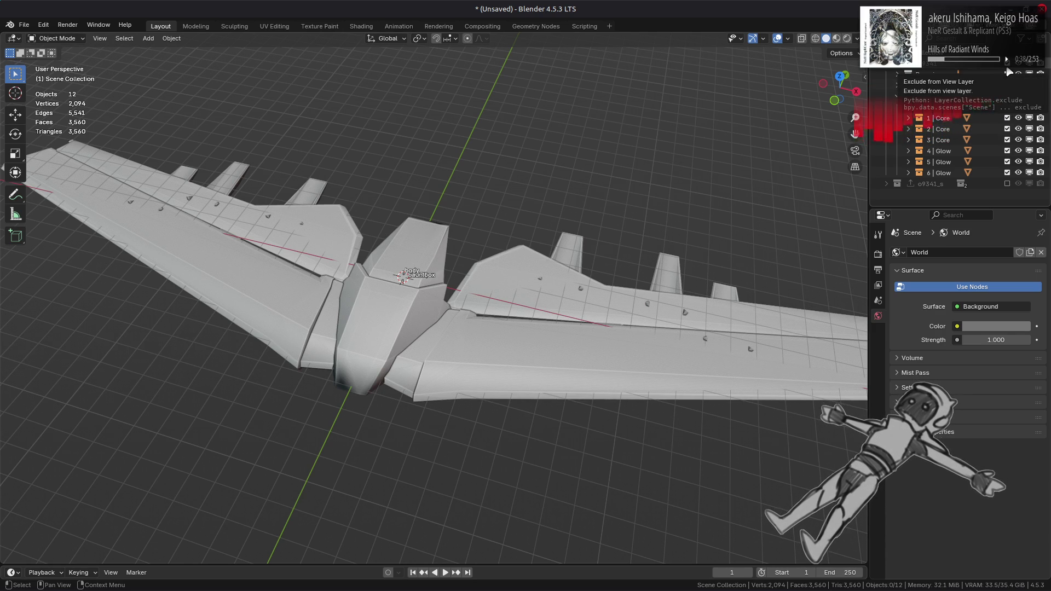
{"action": "scroll", "coordinate": [891, 91], "scroll_direction": "down", "scroll_amount": 5}
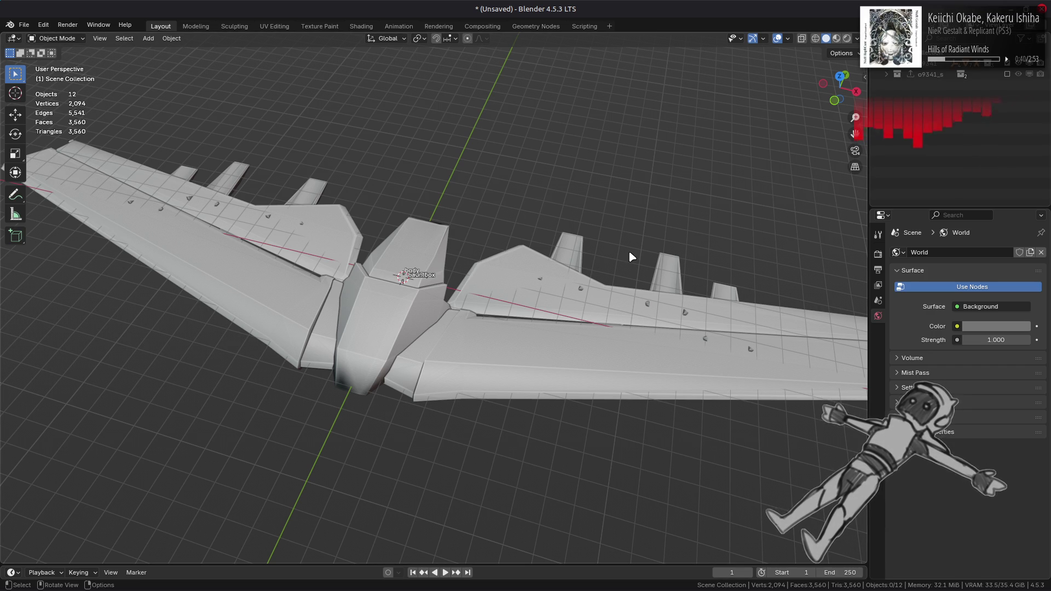
{"action": "middle_click_drag", "start_coordinate": [622, 252], "coordinate": [590, 225]}
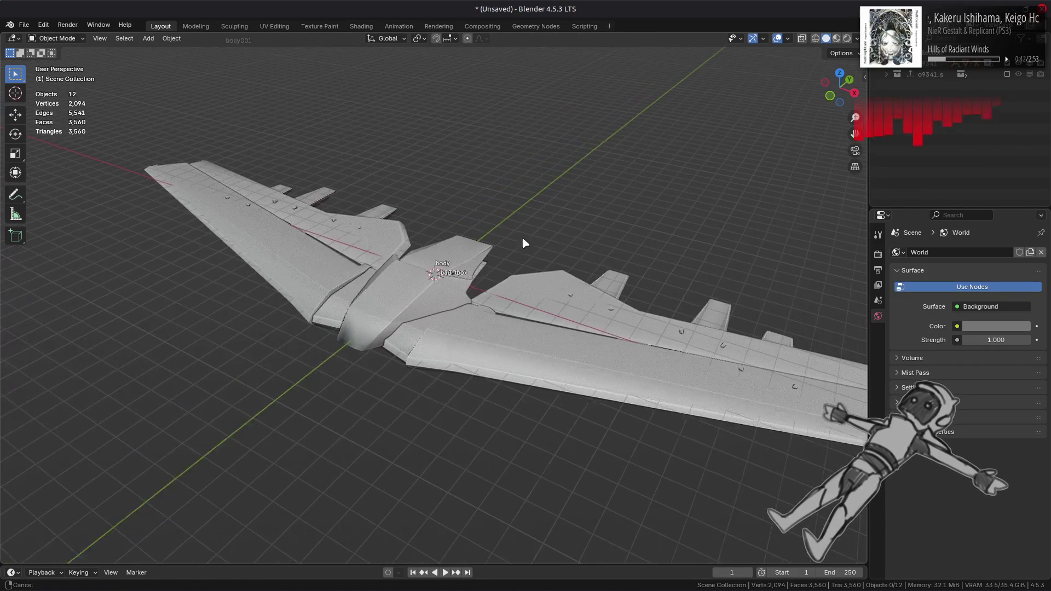
{"action": "key", "text": "ctrl+s"}
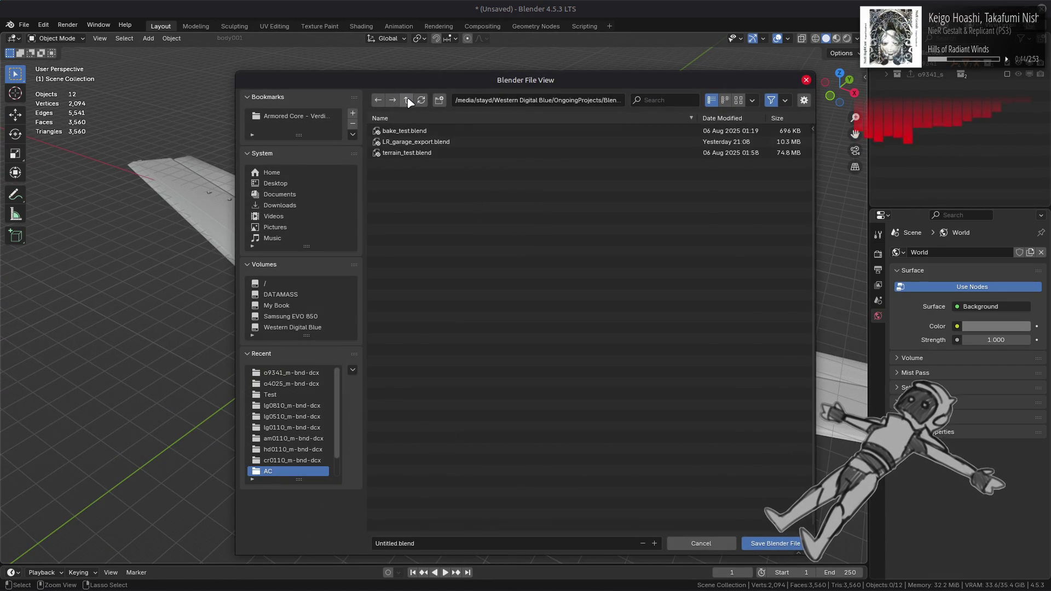
Step: Save the scene into ACVD/OBJ as o9341.blend, adapting the existing o9340.blend name
{"action": "left_click", "coordinate": [410, 99]}
{"action": "double_click", "coordinate": [422, 152]}
{"action": "left_click", "coordinate": [422, 155]}
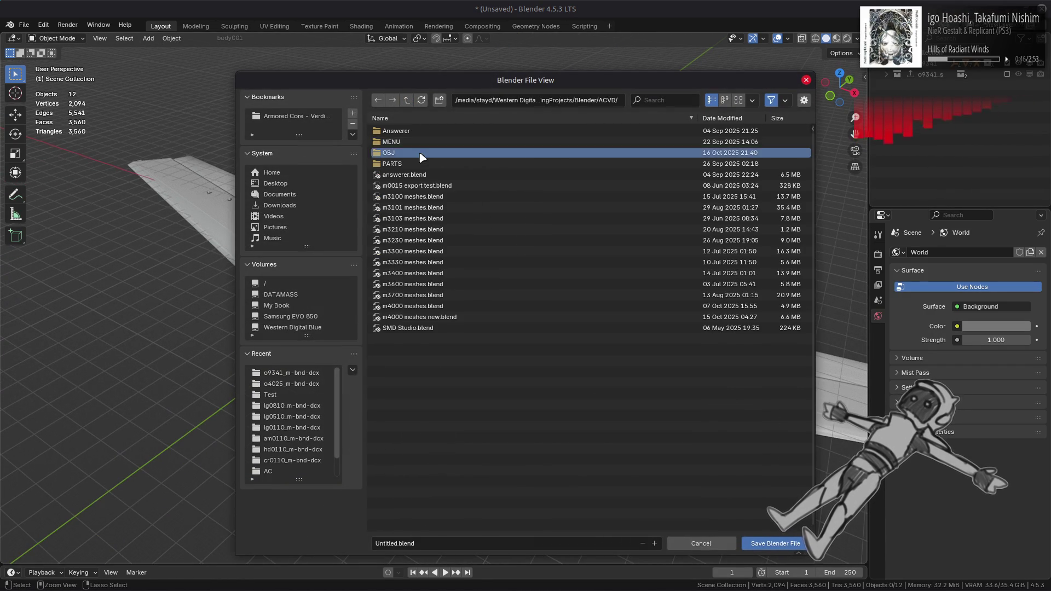
{"action": "double_click", "coordinate": [422, 158]}
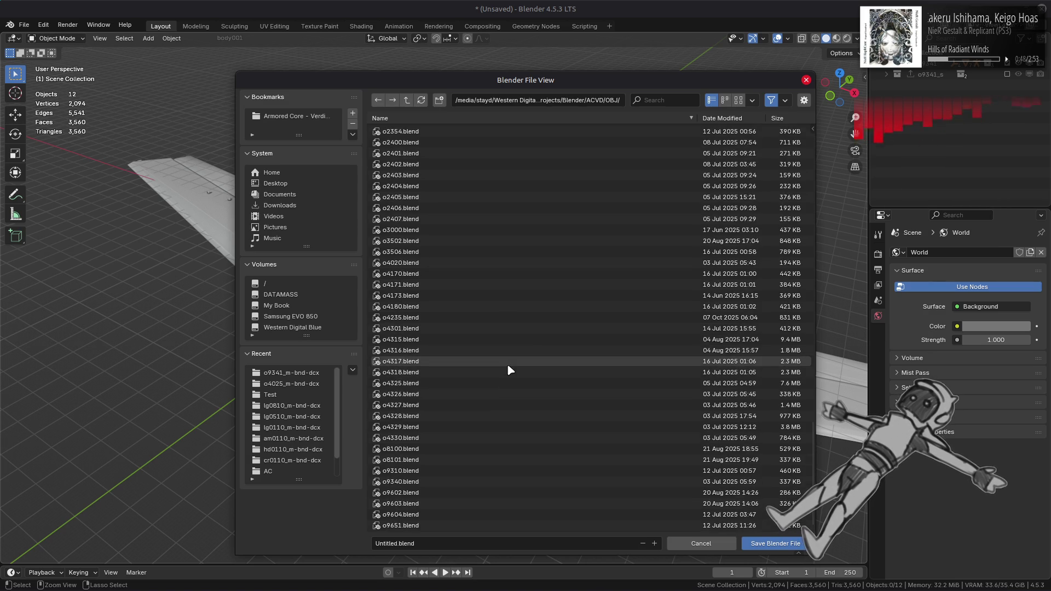
{"action": "scroll", "coordinate": [507, 368], "scroll_direction": "down", "scroll_amount": 15}
{"action": "left_click", "coordinate": [419, 482]}
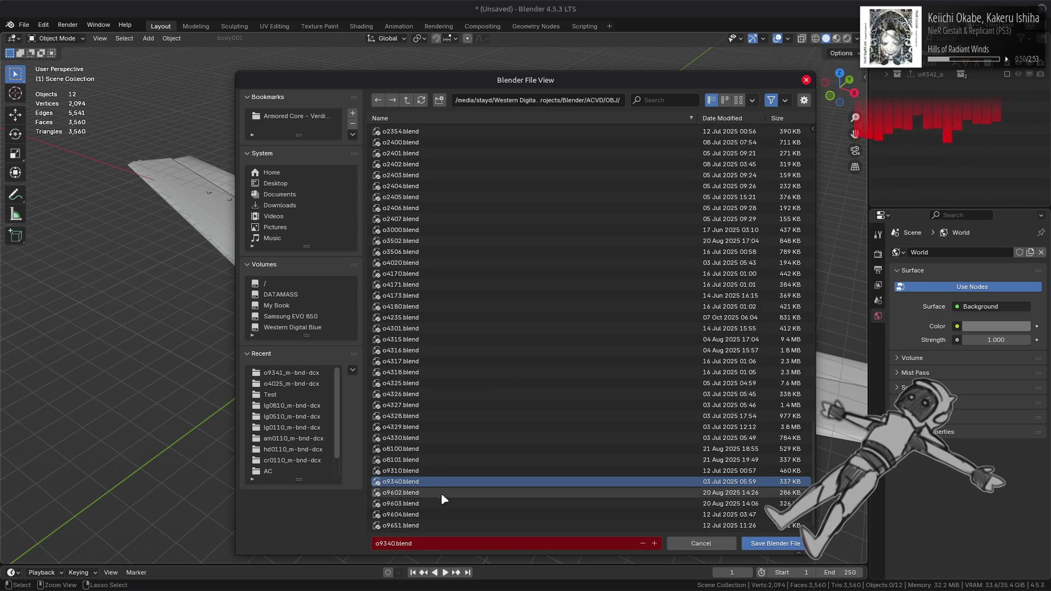
{"action": "left_click", "coordinate": [416, 533]}
{"action": "type", "text": "1"}
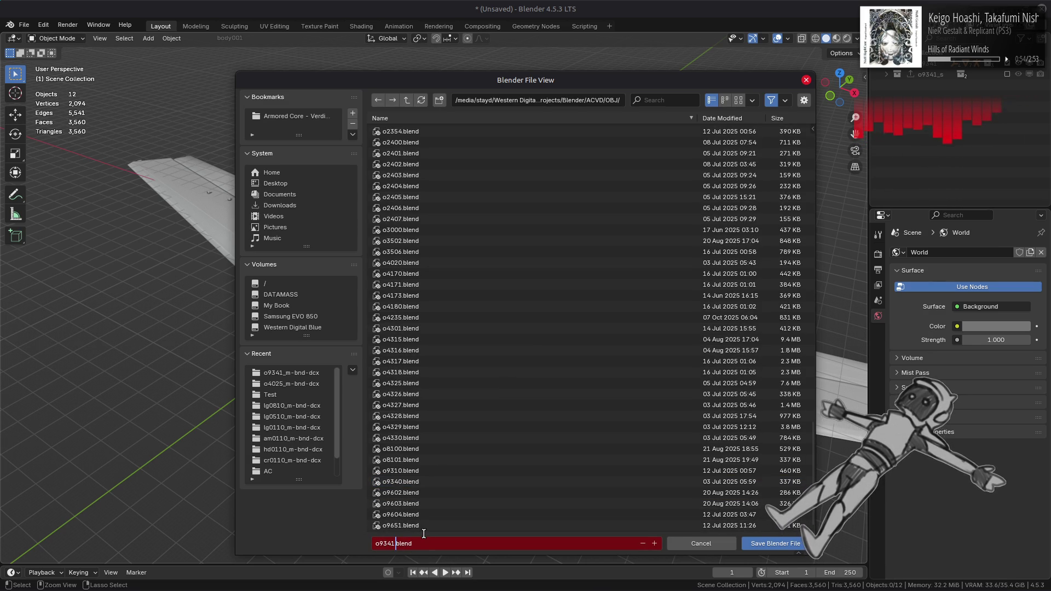
{"action": "left_click", "coordinate": [774, 544]}
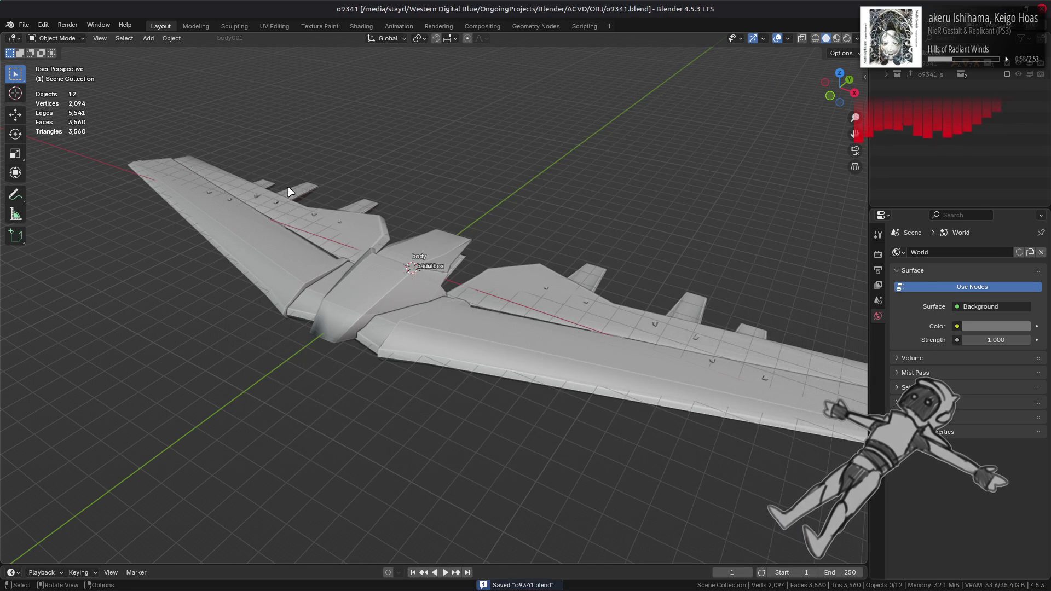
{"action": "left_click", "coordinate": [24, 24]}
Step: Start a new General scene and review models 82–92 in 010 Editor's Template Results
{"action": "mouse_move", "coordinate": [38, 34]}
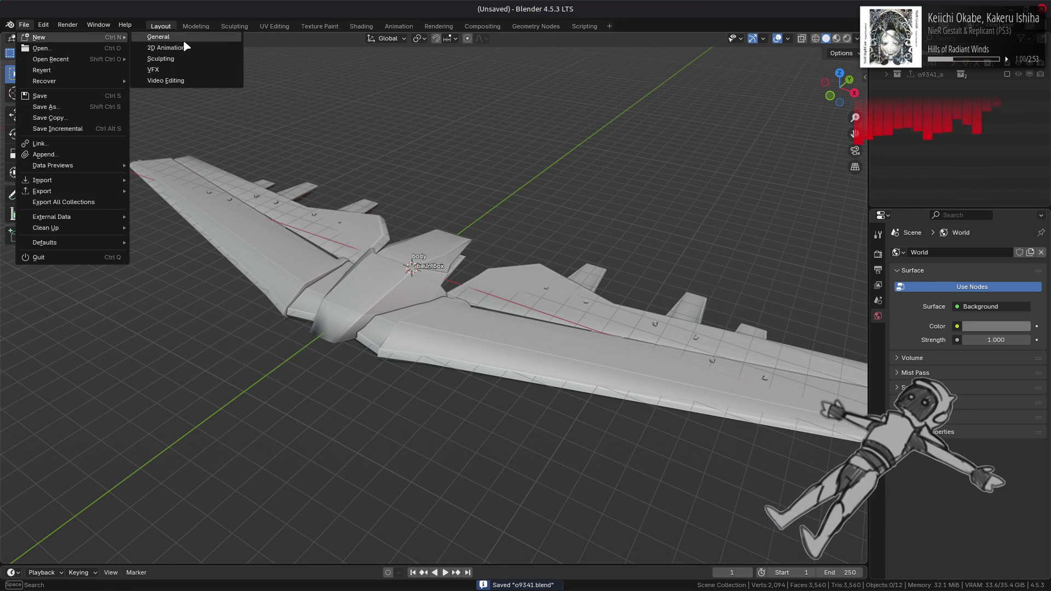
{"action": "left_click", "coordinate": [158, 37]}
{"action": "key", "text": "alt+Tab"}
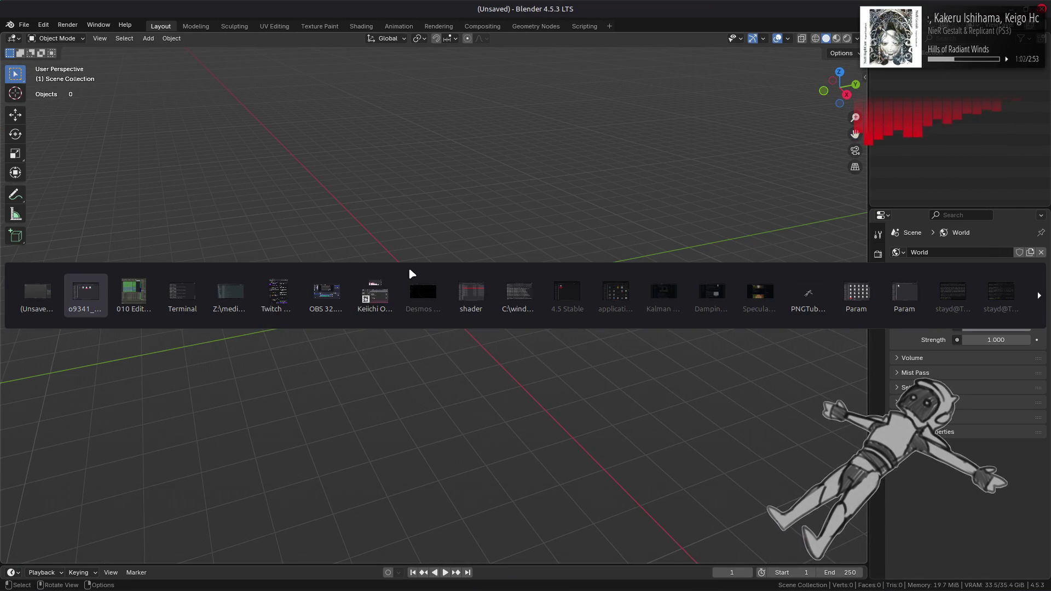
{"action": "key", "text": "alt+Tab"}
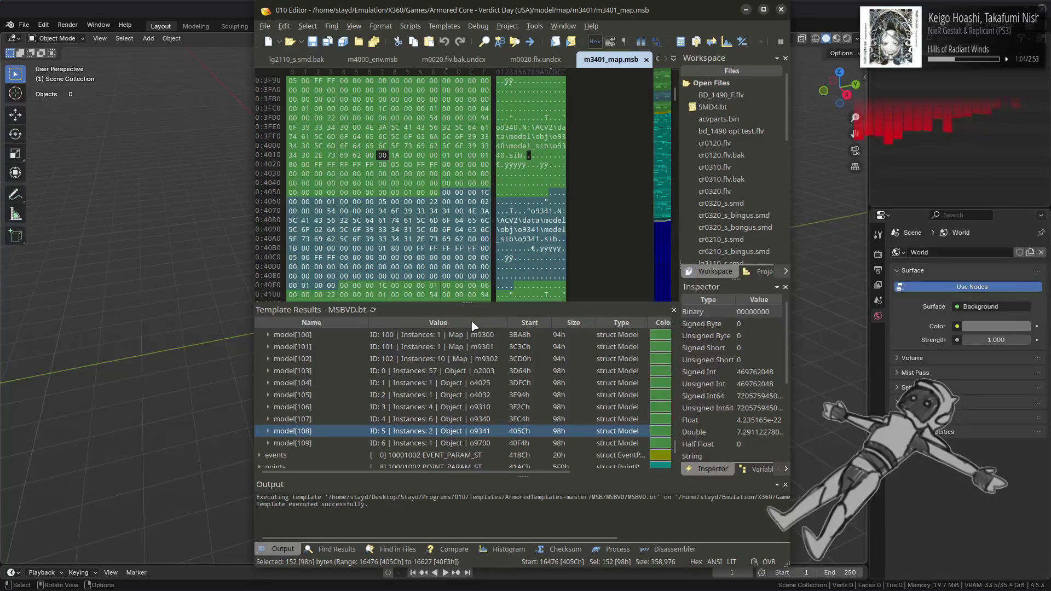
{"action": "scroll", "coordinate": [480, 376], "scroll_direction": "up", "scroll_amount": 6}
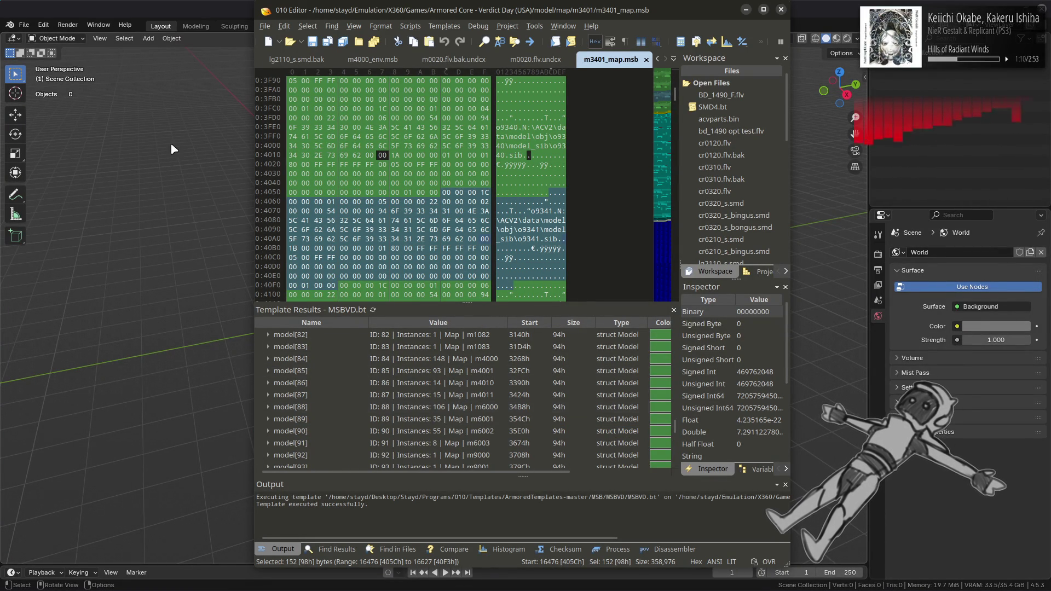
{"action": "left_click", "coordinate": [24, 25]}
{"action": "left_click", "coordinate": [24, 25]}
{"action": "key", "text": "alt+Tab"}
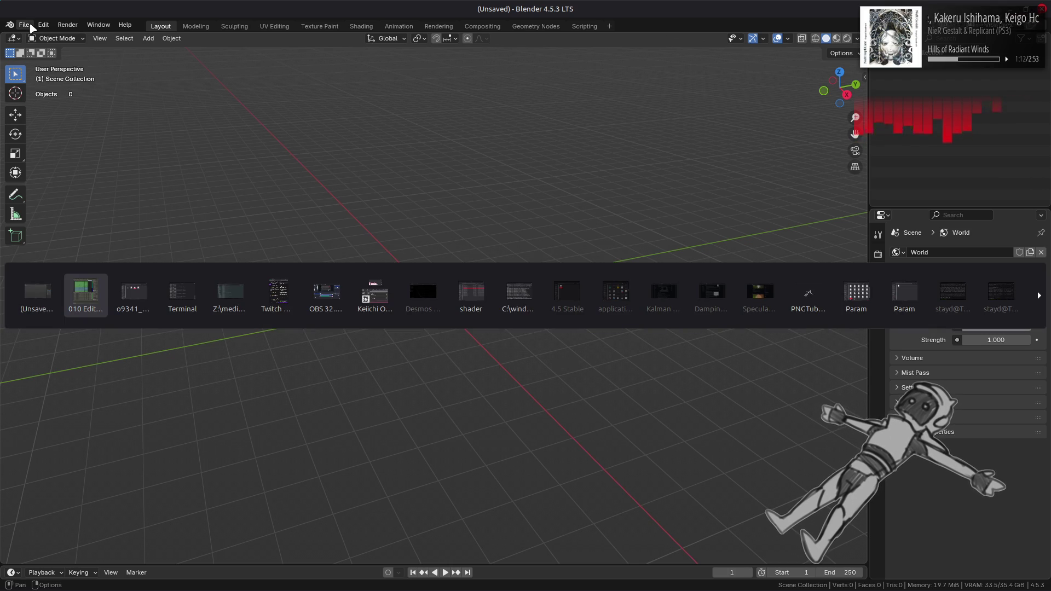
{"action": "key", "text": "alt+Tab"}
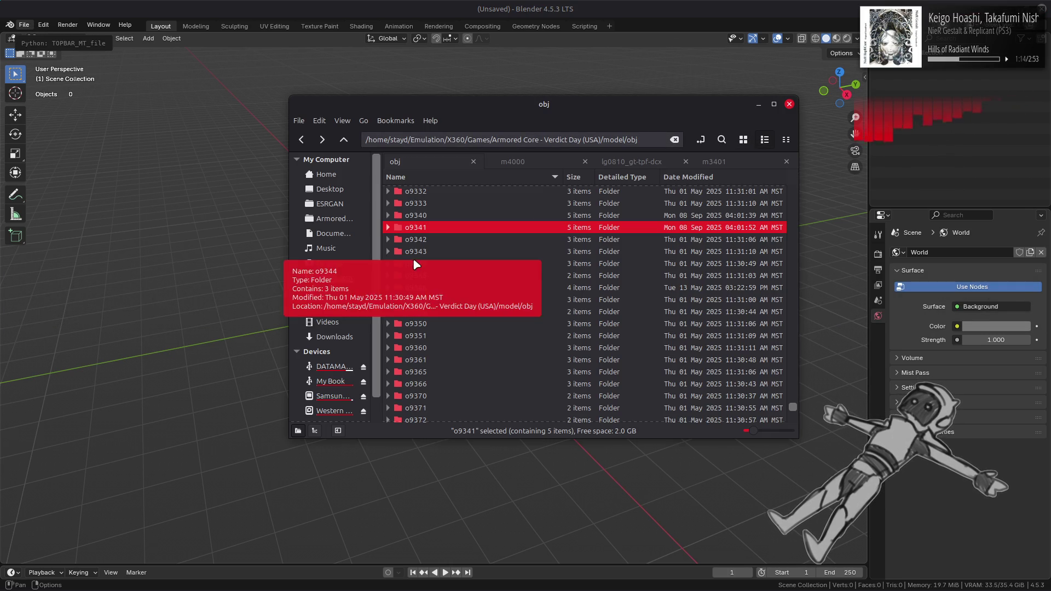
Step: Switch to the m4000 tab and go up to the parent map folder
{"action": "left_click", "coordinate": [521, 165]}
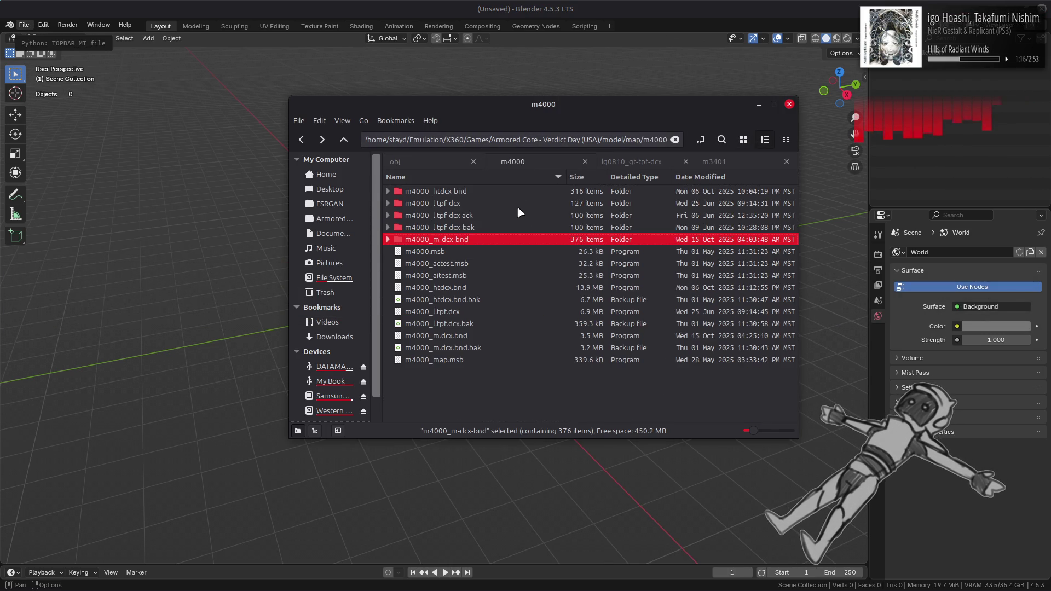
{"action": "key", "text": "alt+Up"}
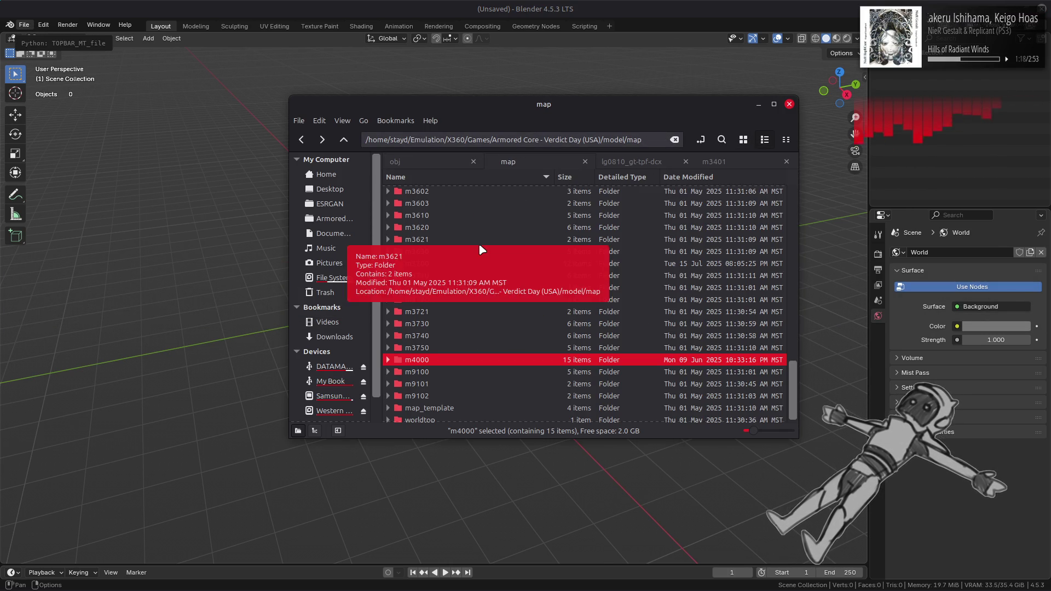
{"action": "key", "text": "alt+Tab"}
{"action": "key", "text": "alt+Tab"}
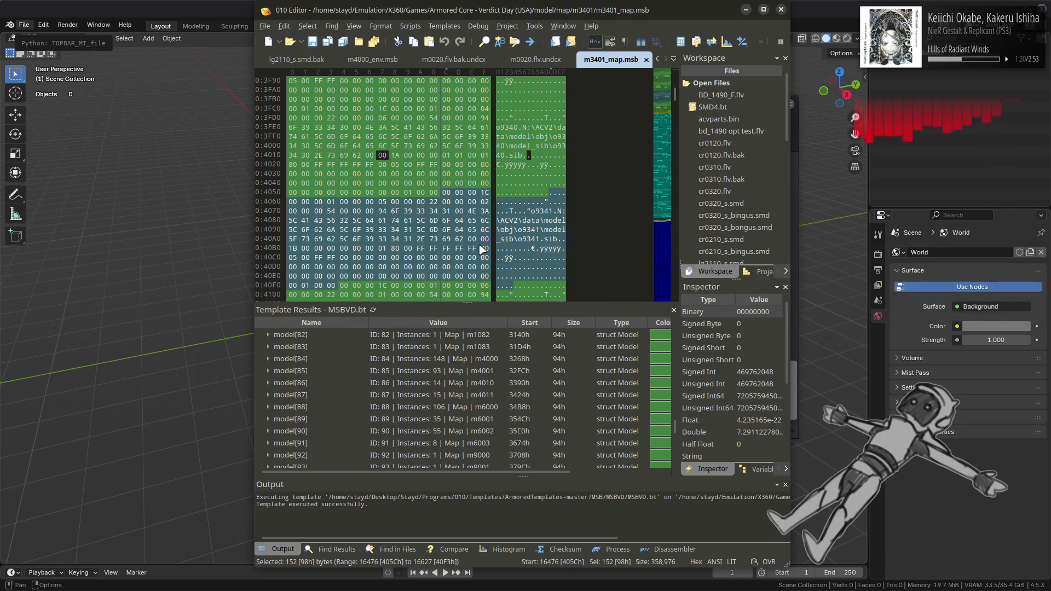
{"action": "key", "text": "alt+Tab"}
{"action": "scroll", "coordinate": [478, 243], "scroll_direction": "up", "scroll_amount": 5}
{"action": "scroll", "coordinate": [477, 241], "scroll_direction": "up", "scroll_amount": 1}
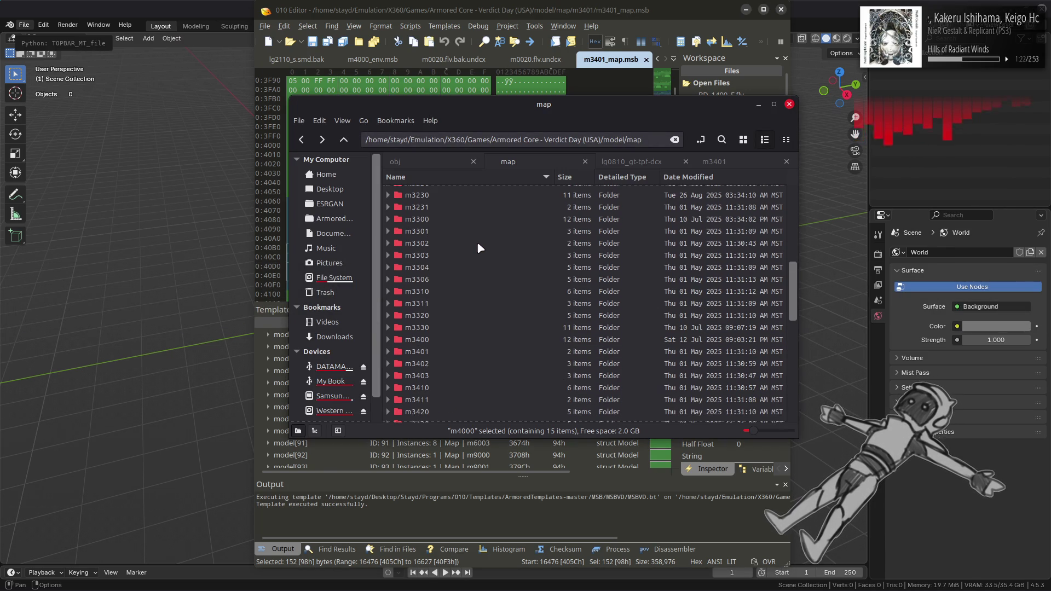
Step: Open the m3400 folder, look inside m3400_m-dcx-bnd, then open m3400_htdcx-bnd
{"action": "left_click", "coordinate": [439, 340]}
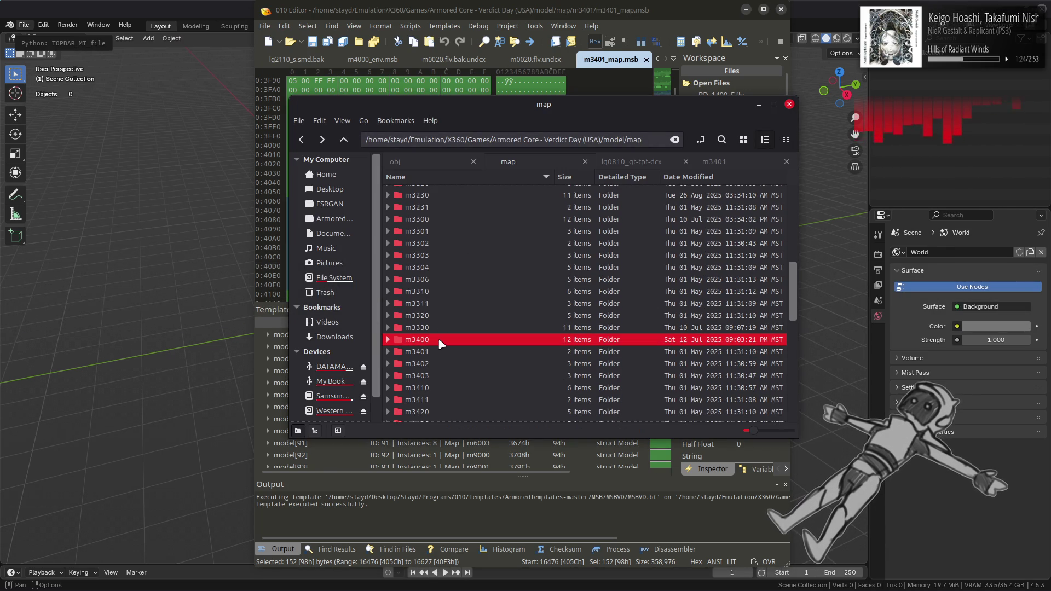
{"action": "double_click", "coordinate": [447, 340]}
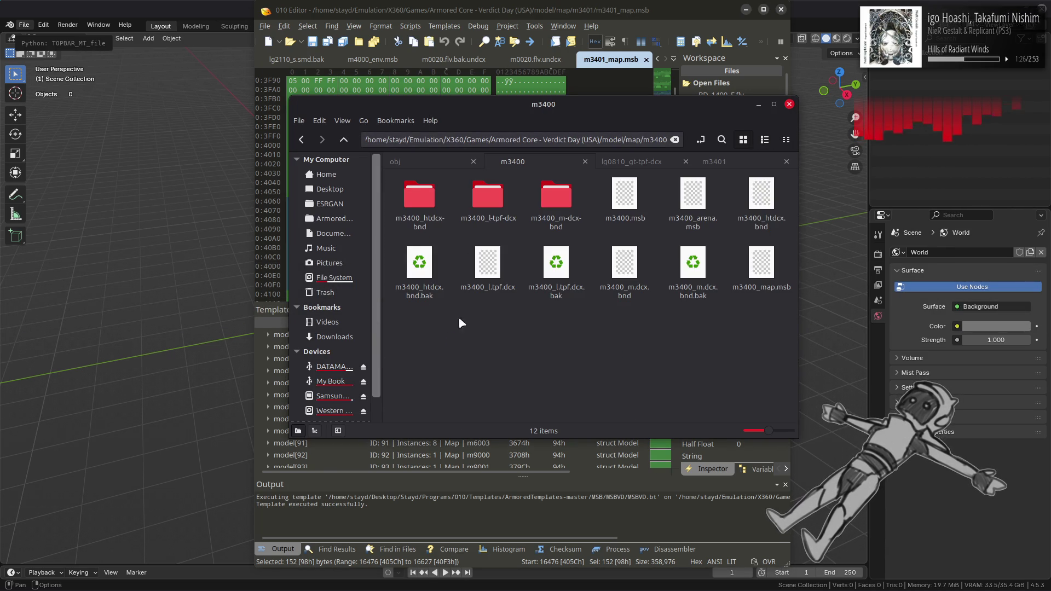
{"action": "double_click", "coordinate": [557, 204]}
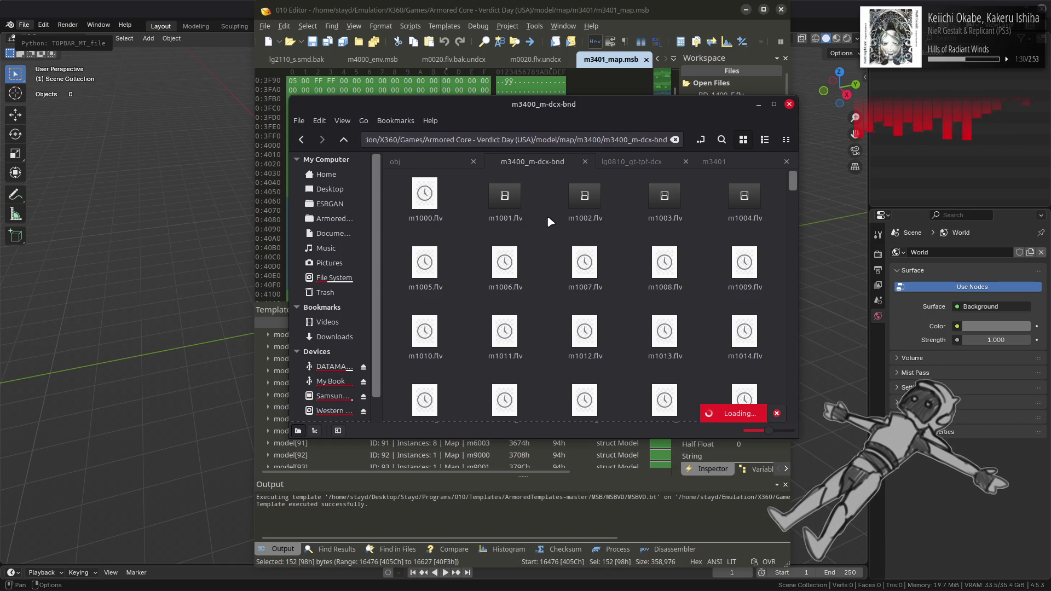
{"action": "key", "text": "alt+Up"}
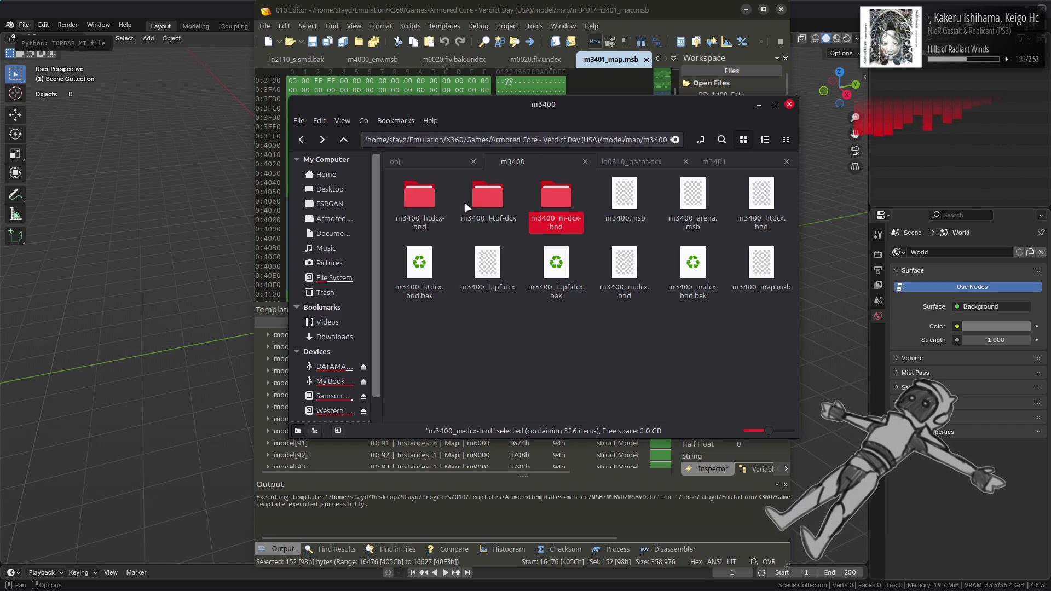
{"action": "double_click", "coordinate": [435, 194]}
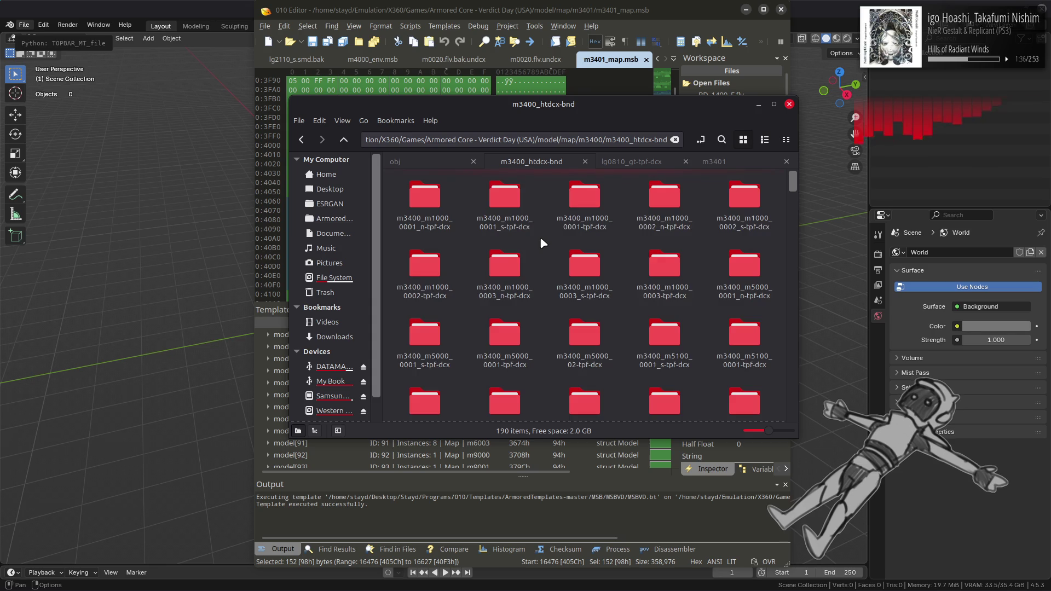
{"action": "left_click", "coordinate": [26, 28]}
{"action": "left_click", "coordinate": [34, 48]}
Step: Open m3400 meshes.blend from the ACVD folder
{"action": "left_click", "coordinate": [406, 100]}
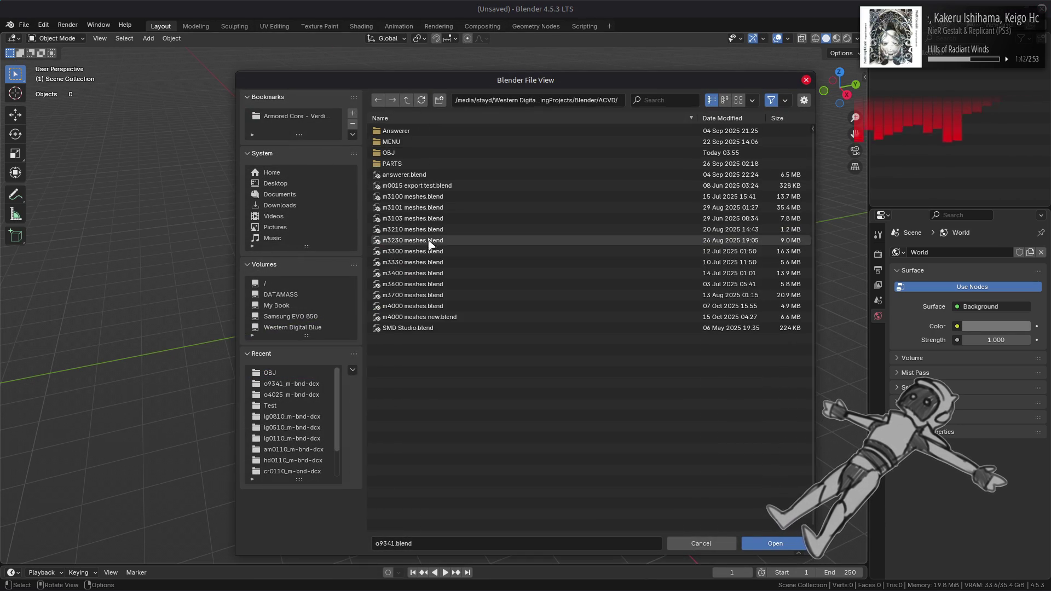
{"action": "left_click", "coordinate": [425, 274]}
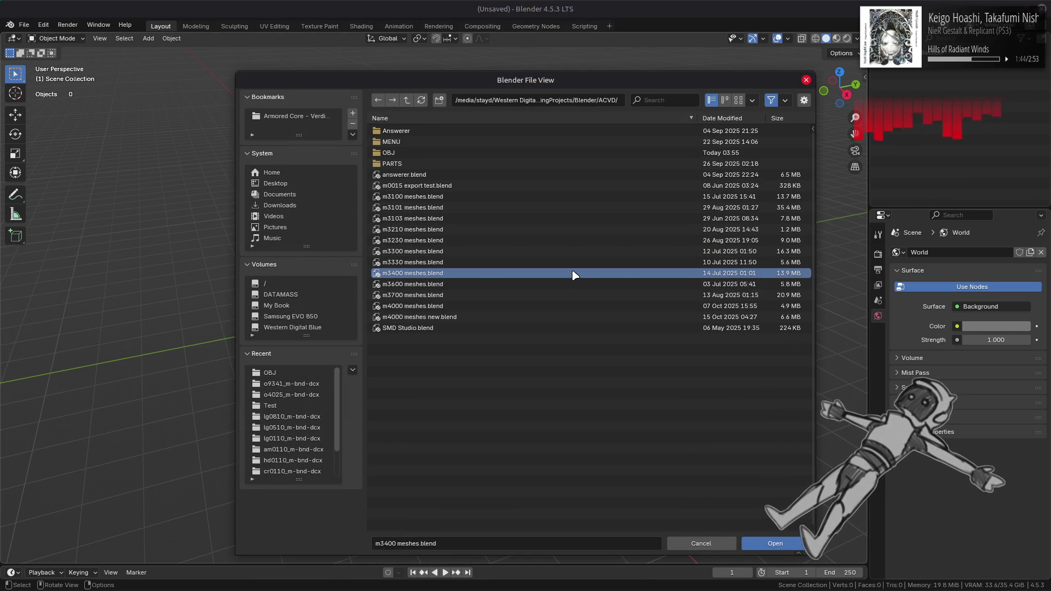
{"action": "double_click", "coordinate": [574, 275]}
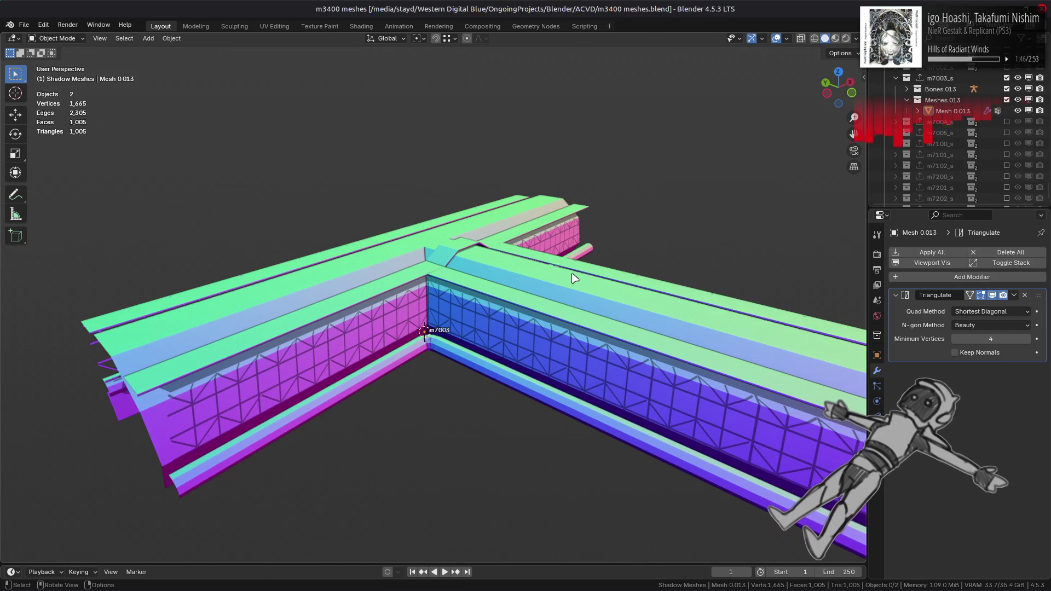
{"action": "scroll", "coordinate": [574, 277], "scroll_direction": "down", "scroll_amount": 4}
Step: Select the m7003 shadow mesh and display it in normal-coloured solid shading
{"action": "left_click_drag", "start_coordinate": [838, 87], "coordinate": [830, 71]}
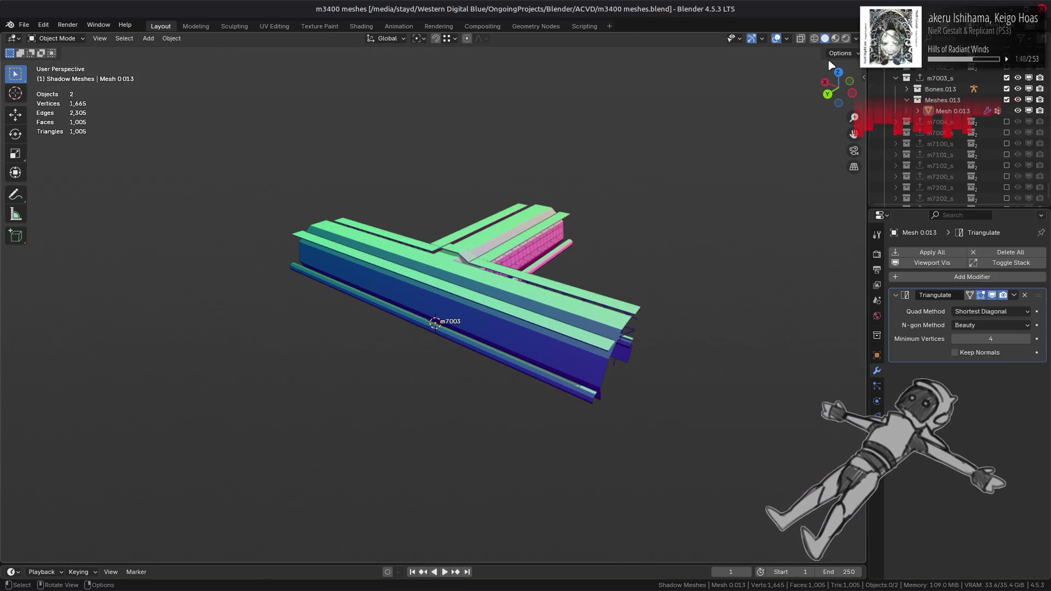
{"action": "left_click", "coordinate": [834, 39]}
{"action": "mouse_move", "coordinate": [698, 158]}
{"action": "middle_mouse_down"}
{"action": "mouse_move", "coordinate": [566, 202]}
{"action": "mouse_move", "coordinate": [501, 193]}
{"action": "middle_mouse_up"}
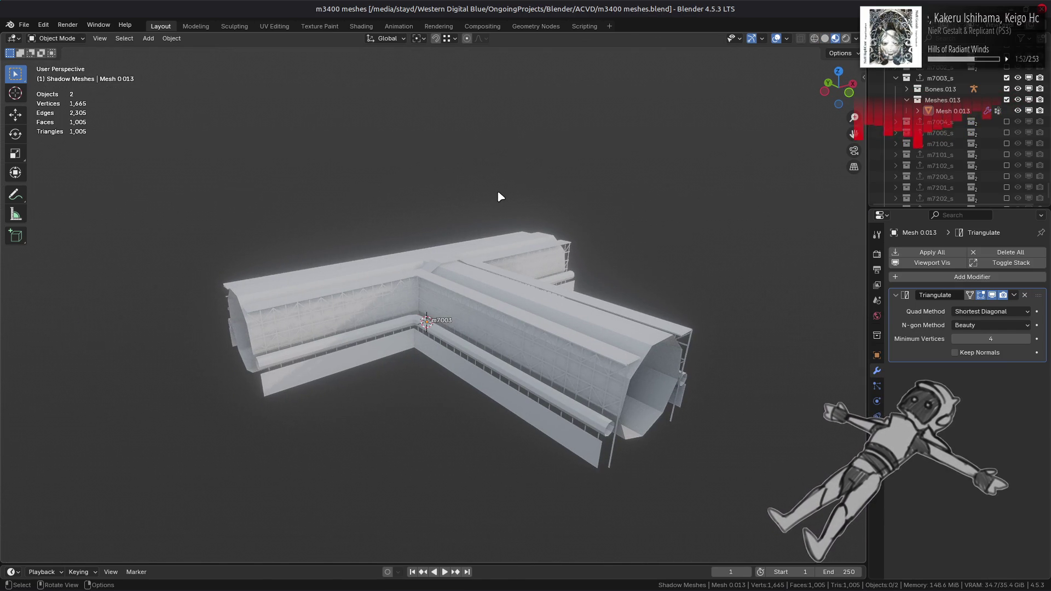
{"action": "scroll", "coordinate": [500, 196], "scroll_direction": "up", "scroll_amount": 5}
{"action": "left_click", "coordinate": [647, 312]}
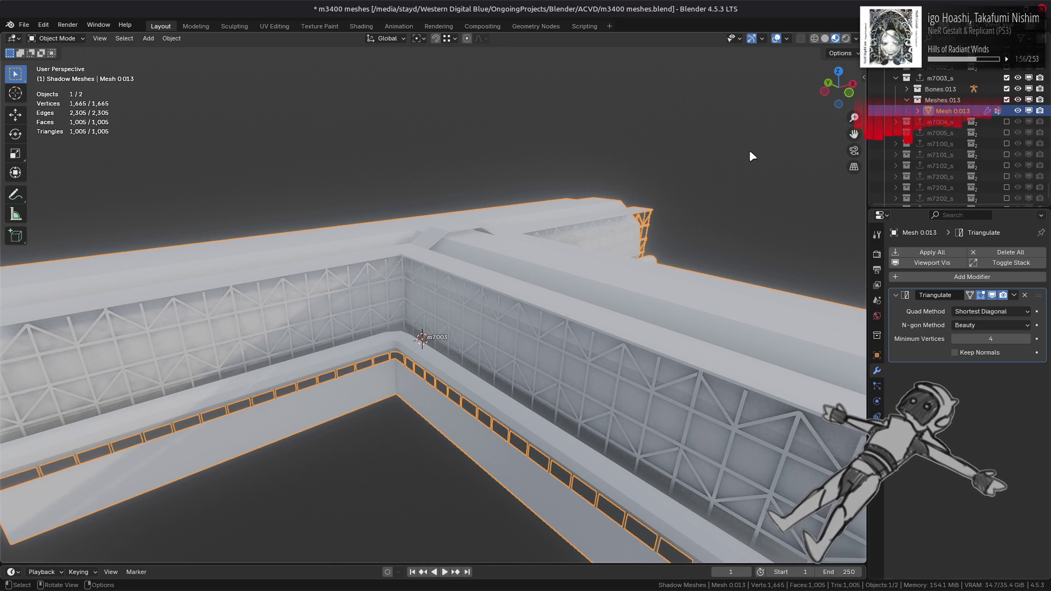
{"action": "left_click", "coordinate": [825, 39]}
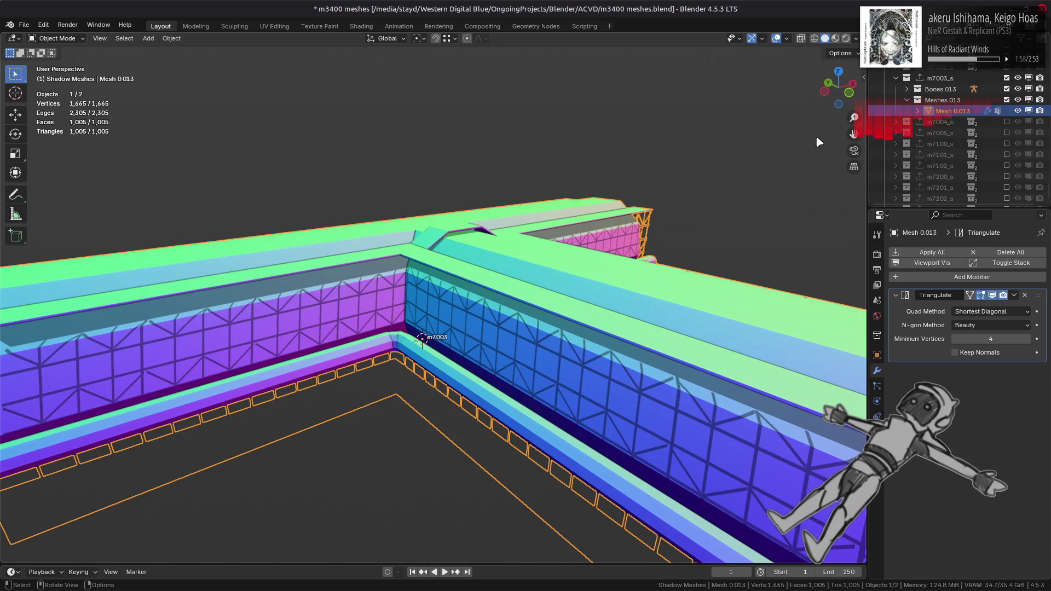
{"action": "key", "text": "alt+Tab"}
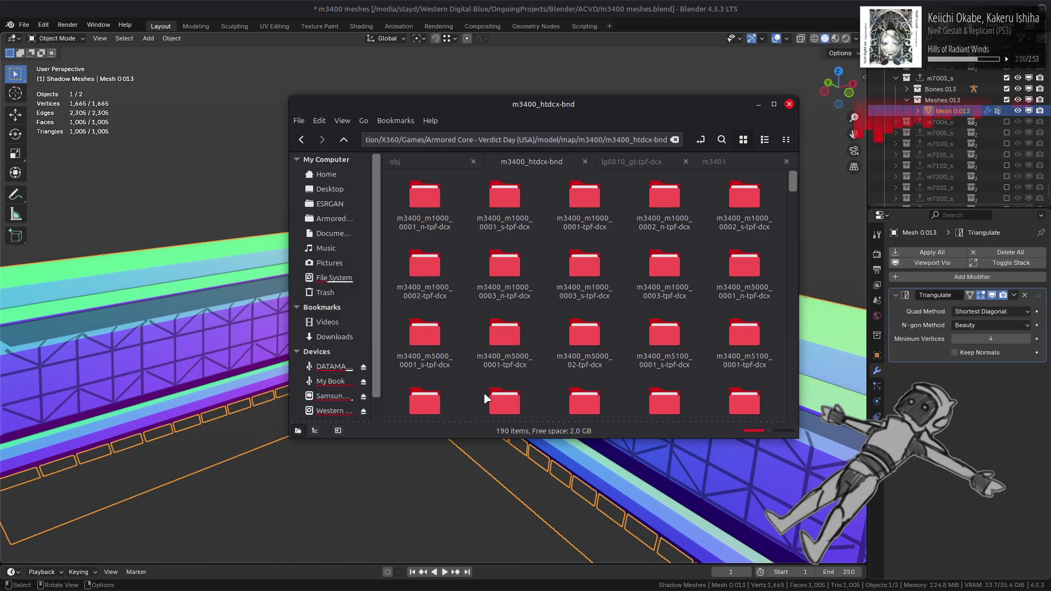
{"action": "key", "text": "alt+Tab"}
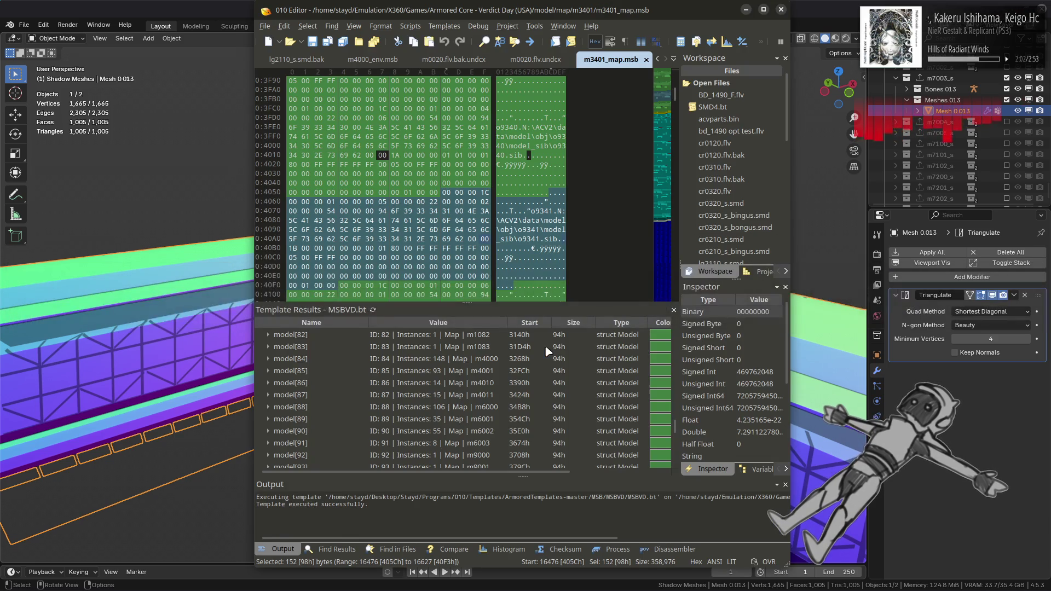
{"action": "scroll", "coordinate": [524, 374], "scroll_direction": "up", "scroll_amount": 1}
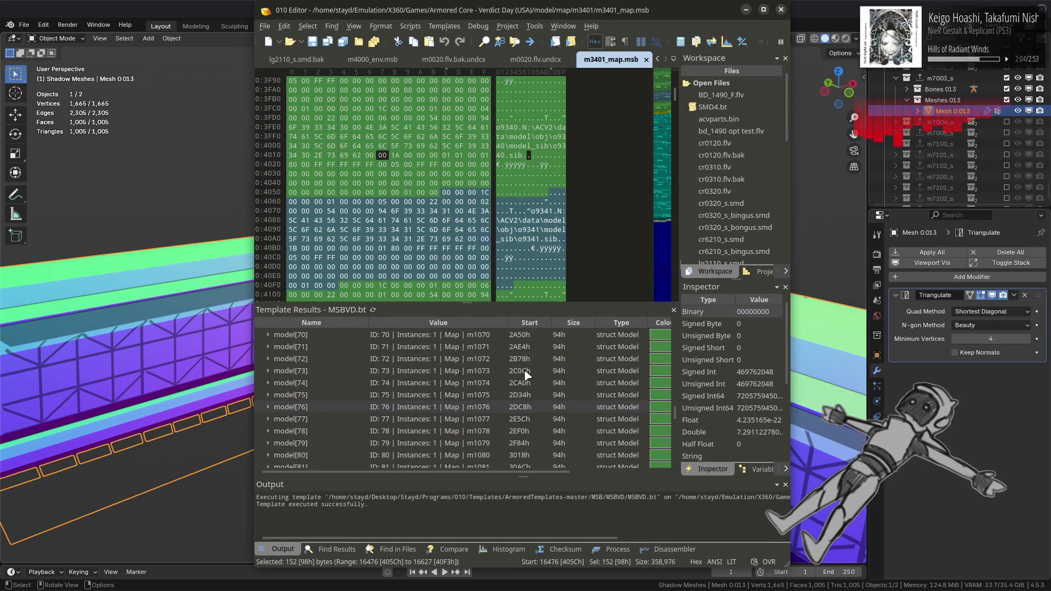
Step: Collapse the m7003_s collection and exclude it, emptying the viewport
{"action": "scroll", "coordinate": [524, 374], "scroll_direction": "up", "scroll_amount": 20}
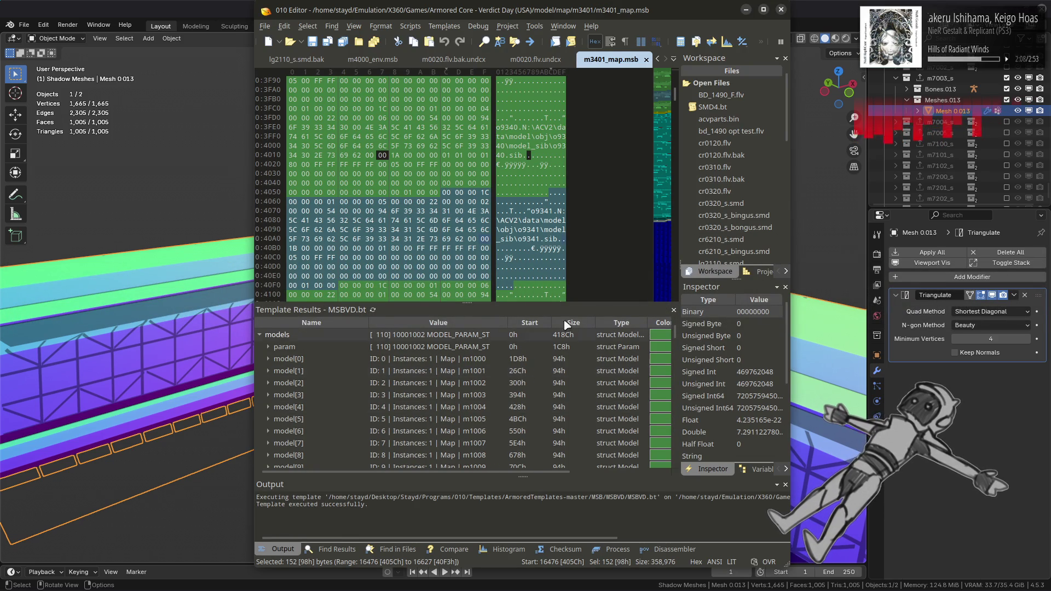
{"action": "left_click", "coordinate": [897, 125]}
{"action": "scroll", "coordinate": [901, 144], "scroll_direction": "up", "scroll_amount": 3}
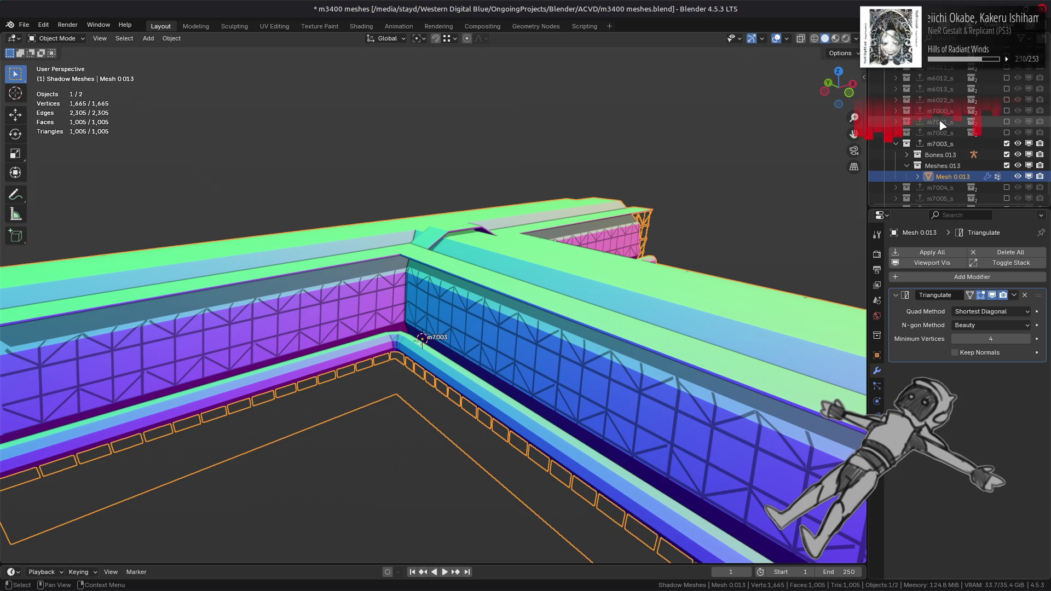
{"action": "left_click", "coordinate": [897, 143]}
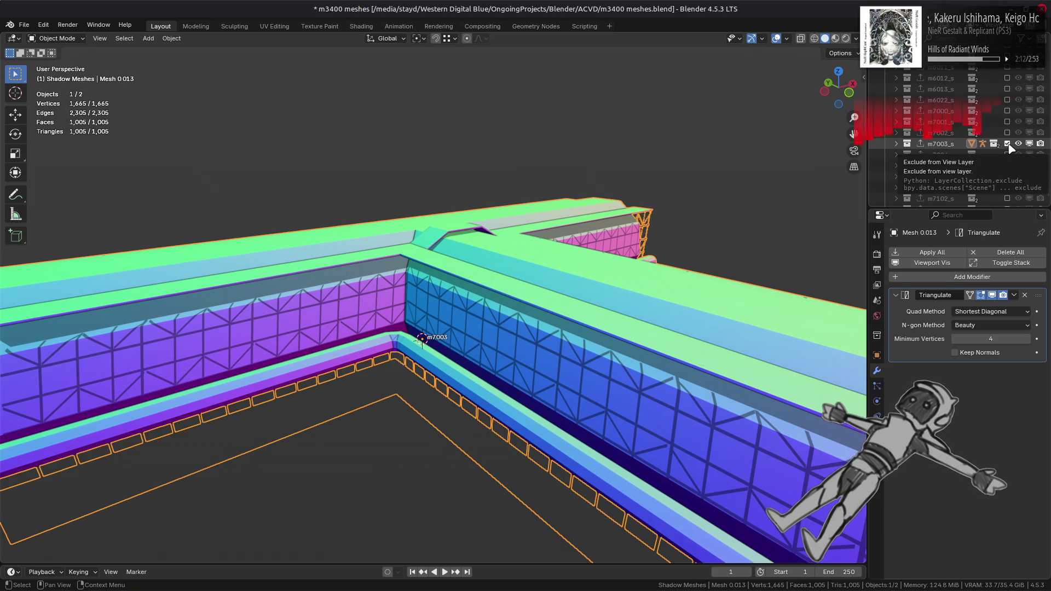
{"action": "left_click", "coordinate": [1007, 144]}
{"action": "left_click", "coordinate": [1007, 144]}
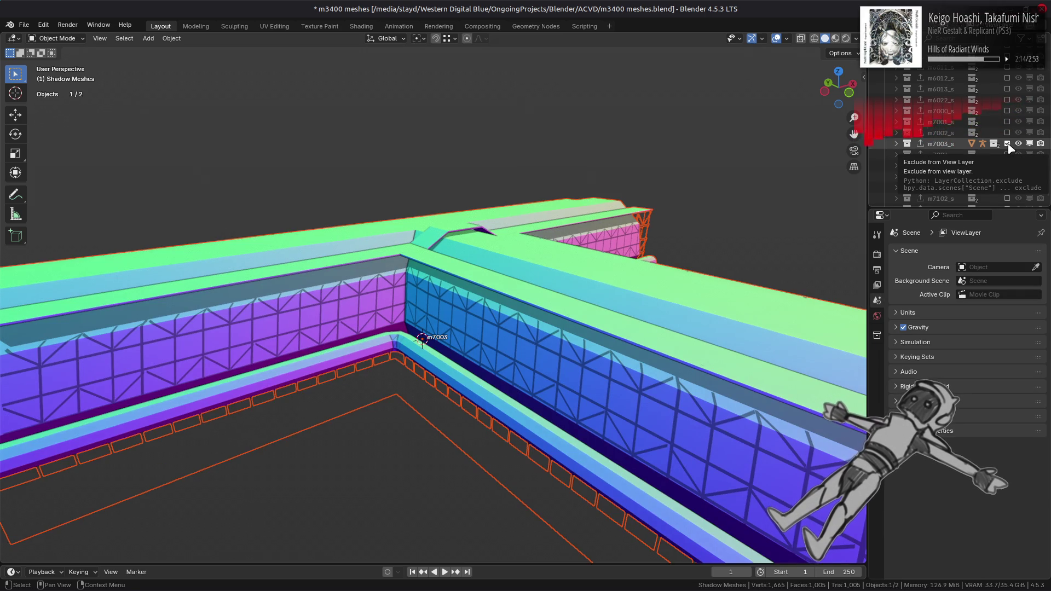
{"action": "left_click", "coordinate": [1007, 144]}
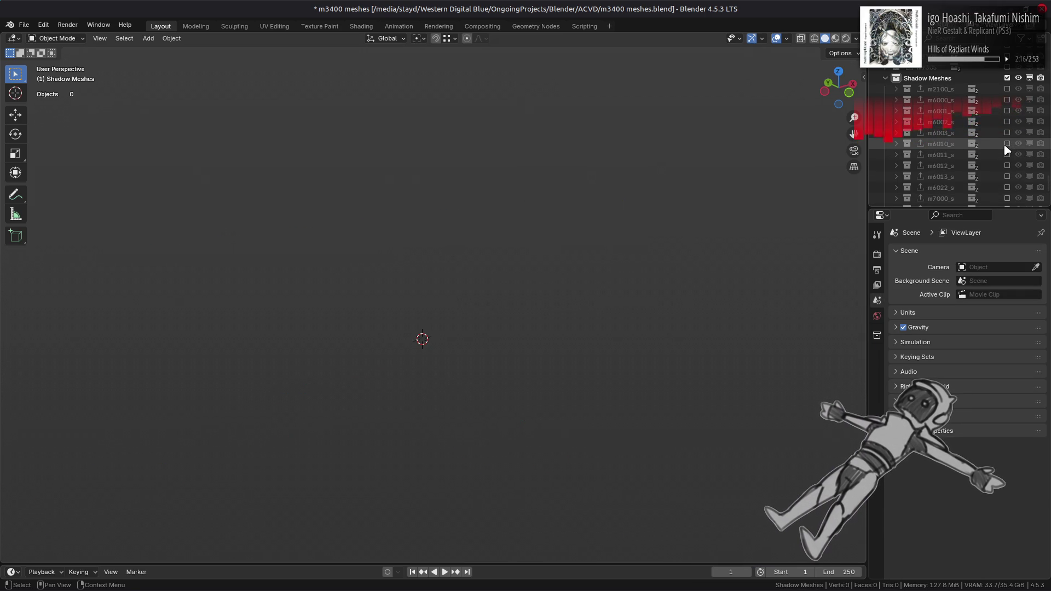
{"action": "scroll", "coordinate": [994, 140], "scroll_direction": "up", "scroll_amount": 10}
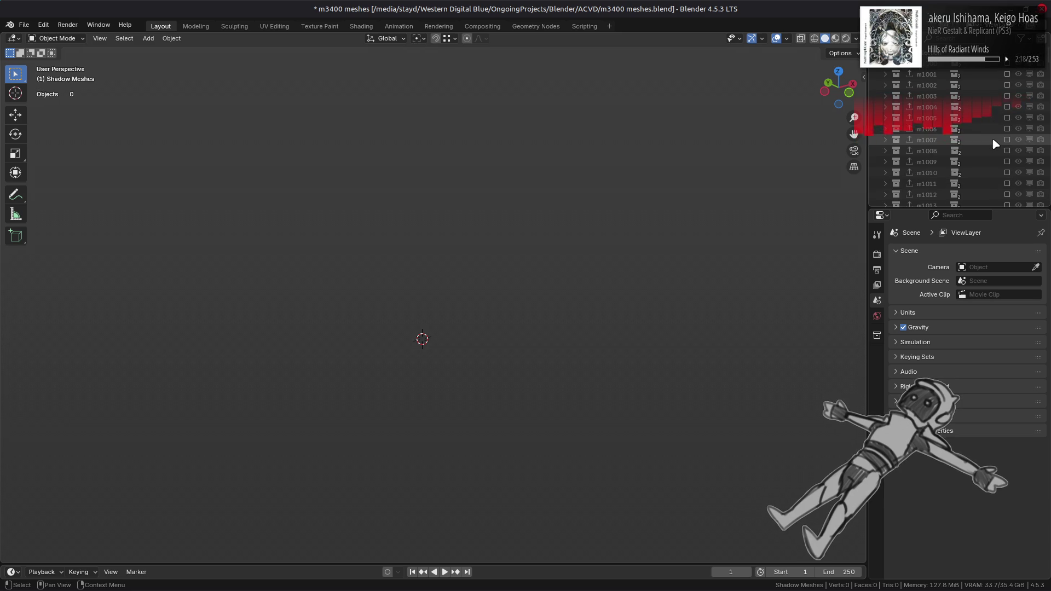
Step: Briefly preview the m1000-series collections, including m1001 and m1023, leaving them excluded
{"action": "left_click", "coordinate": [1007, 74]}
{"action": "left_click", "coordinate": [1007, 74]}
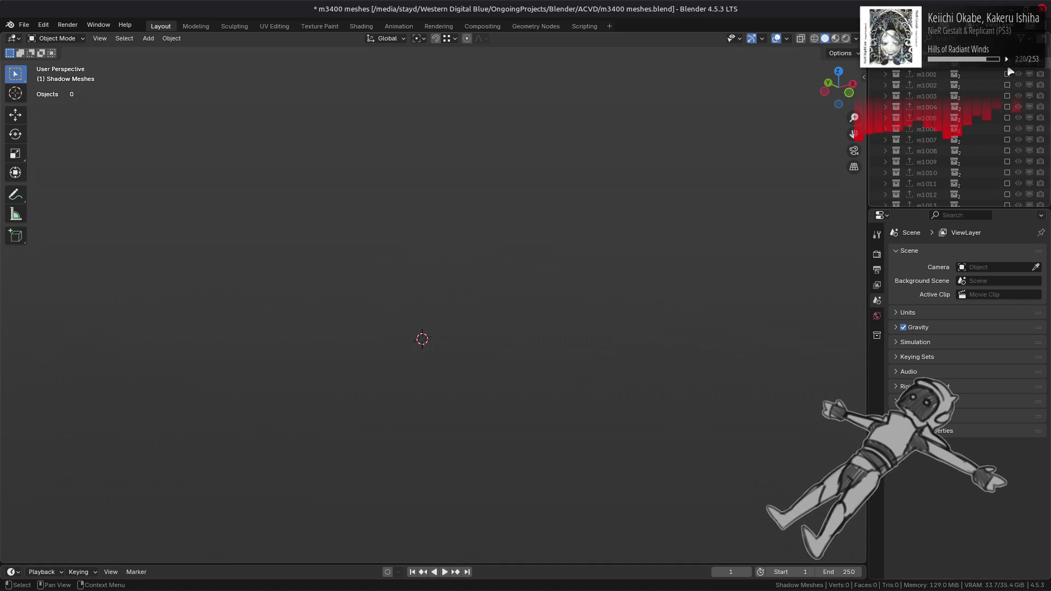
{"action": "scroll", "coordinate": [1011, 139], "scroll_direction": "down", "scroll_amount": 4}
{"action": "left_click", "coordinate": [1011, 139]}
{"action": "left_click", "coordinate": [1011, 139]}
{"action": "scroll", "coordinate": [1011, 139], "scroll_direction": "down", "scroll_amount": 4}
{"action": "left_click", "coordinate": [1011, 139]}
{"action": "left_click", "coordinate": [1012, 139]}
Step: Check the m4000 entry in 010 Editor's model list and preview the m4000 collection
{"action": "key", "text": "alt+Tab"}
{"action": "scroll", "coordinate": [496, 360], "scroll_direction": "down", "scroll_amount": 15}
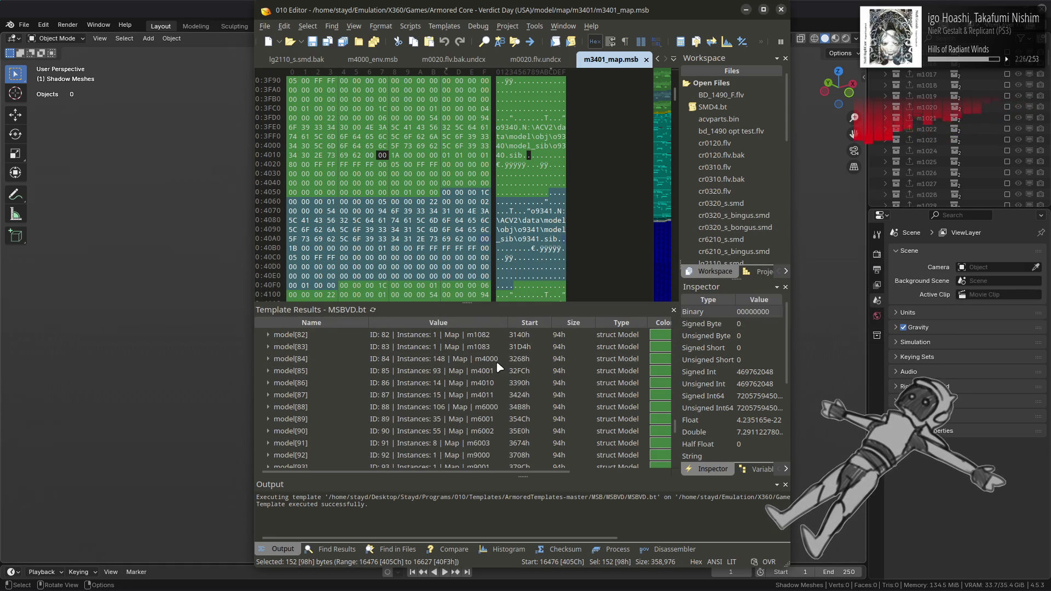
{"action": "left_click", "coordinate": [500, 361]}
{"action": "key", "text": "alt+Tab"}
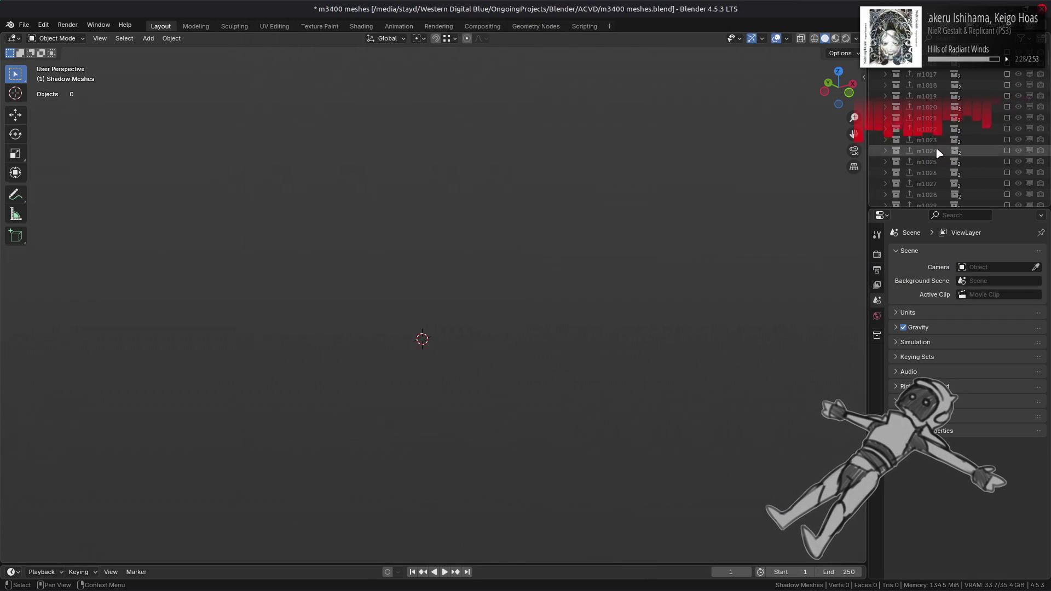
{"action": "scroll", "coordinate": [945, 156], "scroll_direction": "down", "scroll_amount": 10}
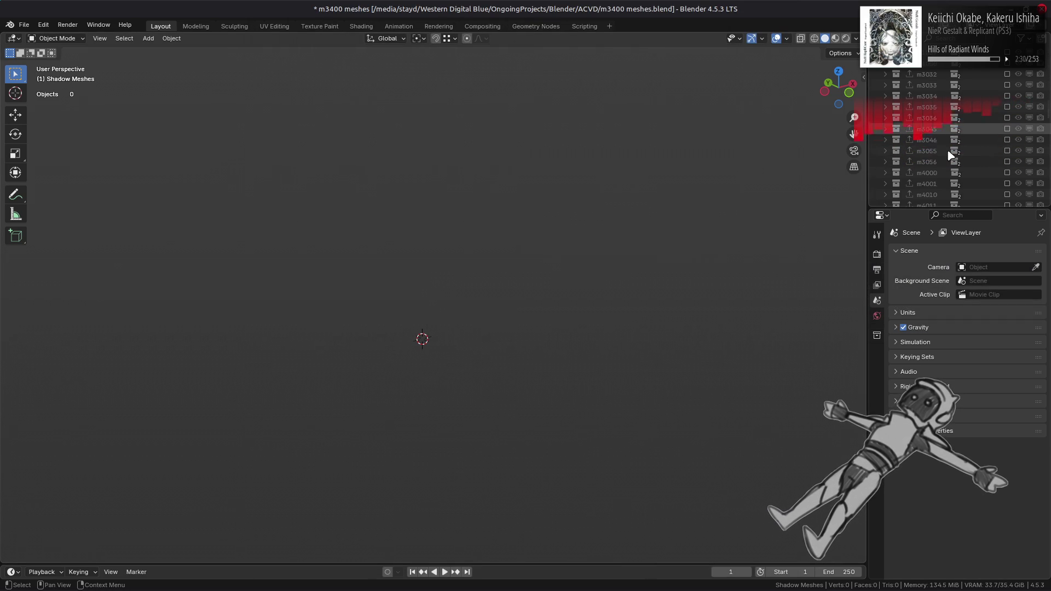
{"action": "scroll", "coordinate": [967, 114], "scroll_direction": "up", "scroll_amount": 2}
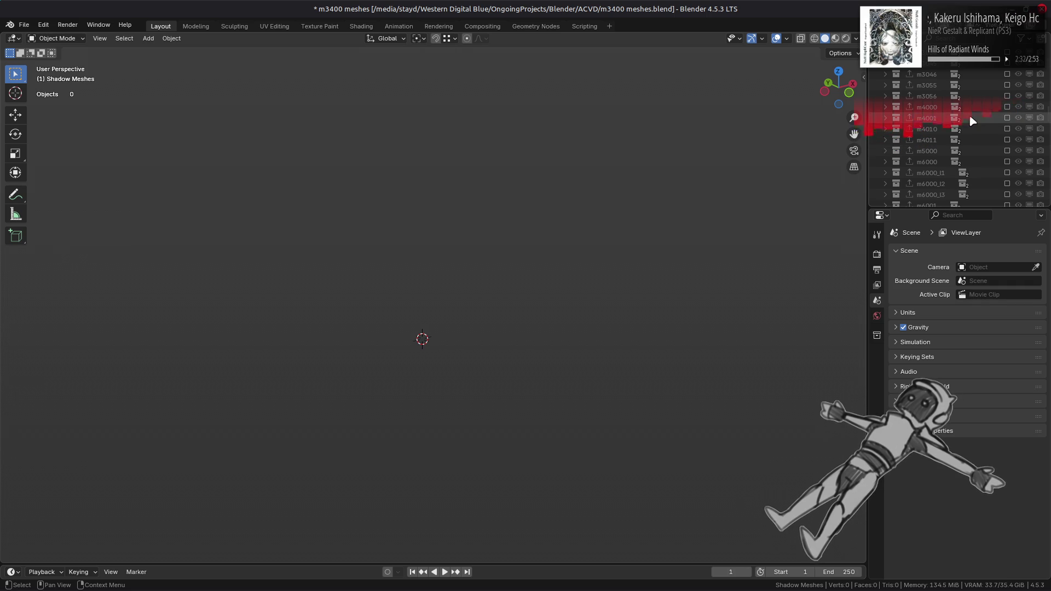
{"action": "key", "text": "alt+Tab"}
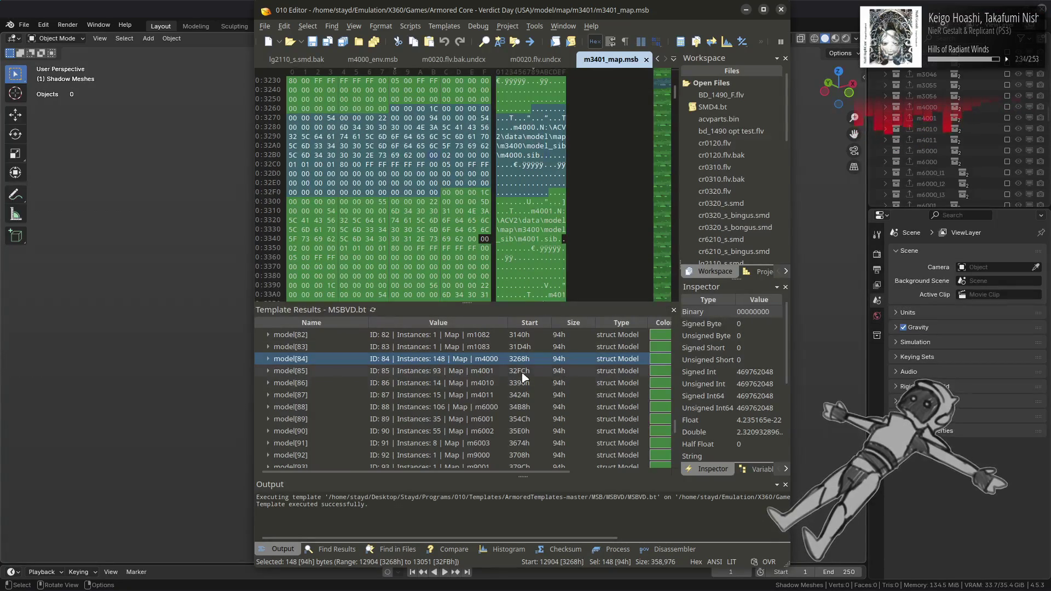
{"action": "key", "text": "alt+Tab"}
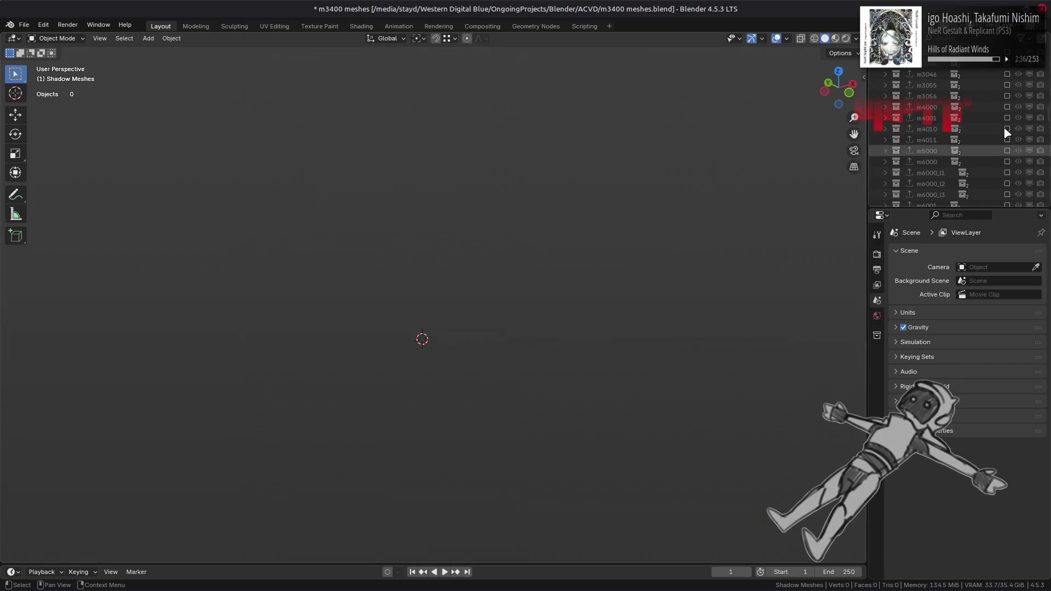
{"action": "left_click", "coordinate": [1007, 107]}
{"action": "left_click", "coordinate": [1007, 107]}
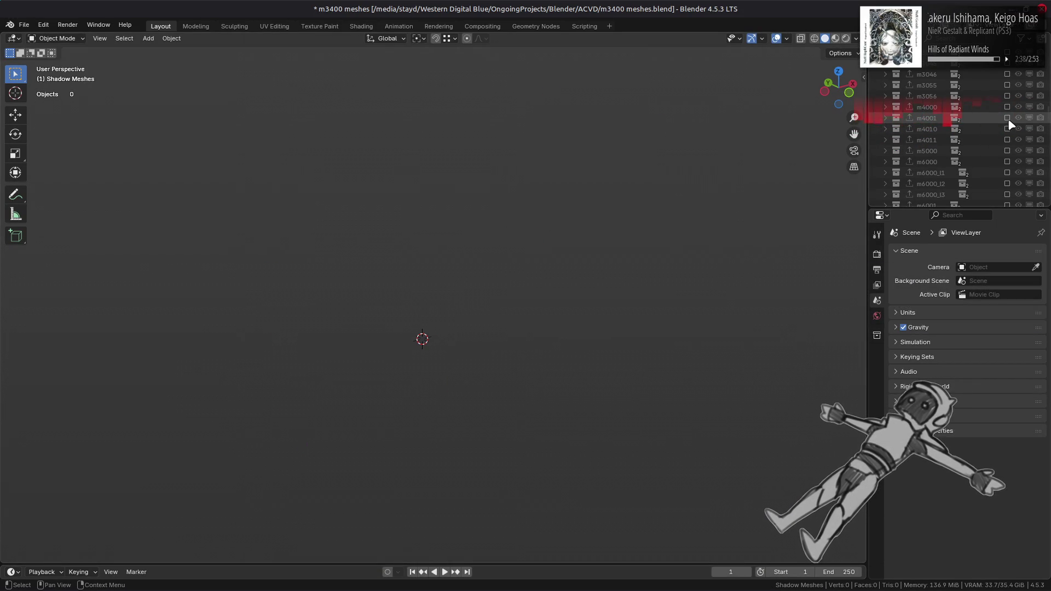
{"action": "left_click", "coordinate": [1007, 108]}
{"action": "key", "text": "alt+Tab"}
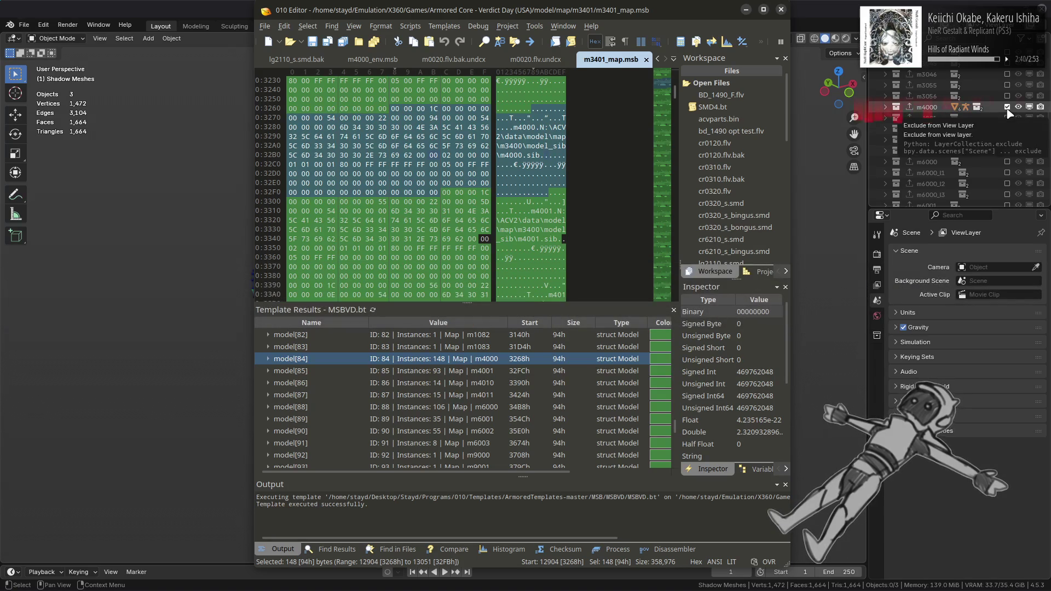
{"action": "key", "text": "alt+Tab"}
Step: Preview the m4010, m4011 and m5000 collections in turn, leaving every collection excluded
{"action": "left_click", "coordinate": [1007, 107]}
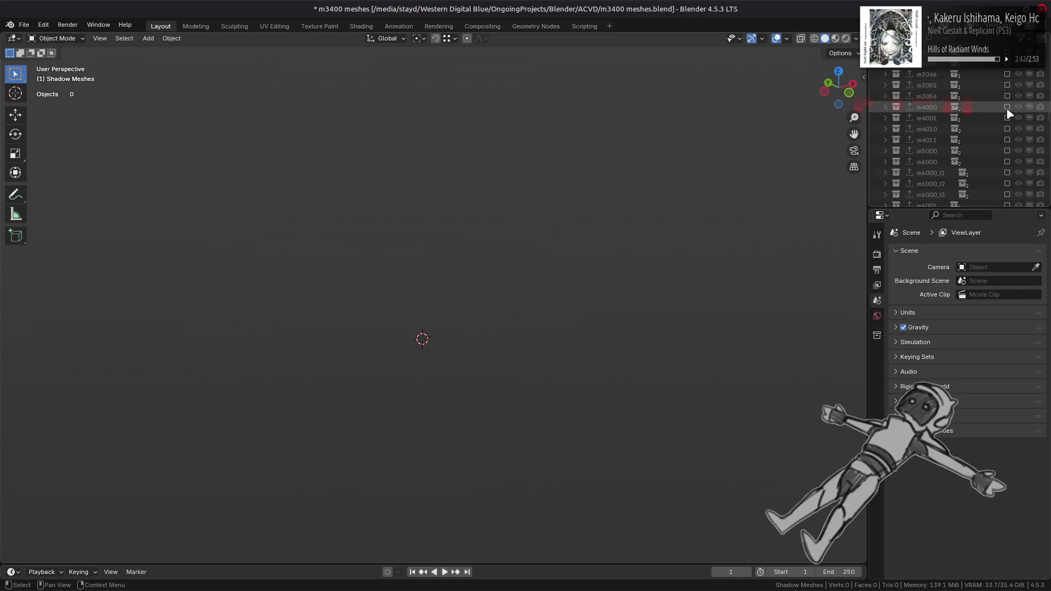
{"action": "left_click", "coordinate": [1007, 118]}
{"action": "left_click", "coordinate": [1007, 119]}
{"action": "left_click", "coordinate": [1007, 129]}
{"action": "left_click", "coordinate": [1007, 129]}
{"action": "left_click", "coordinate": [1007, 140]}
{"action": "left_click", "coordinate": [1007, 140]}
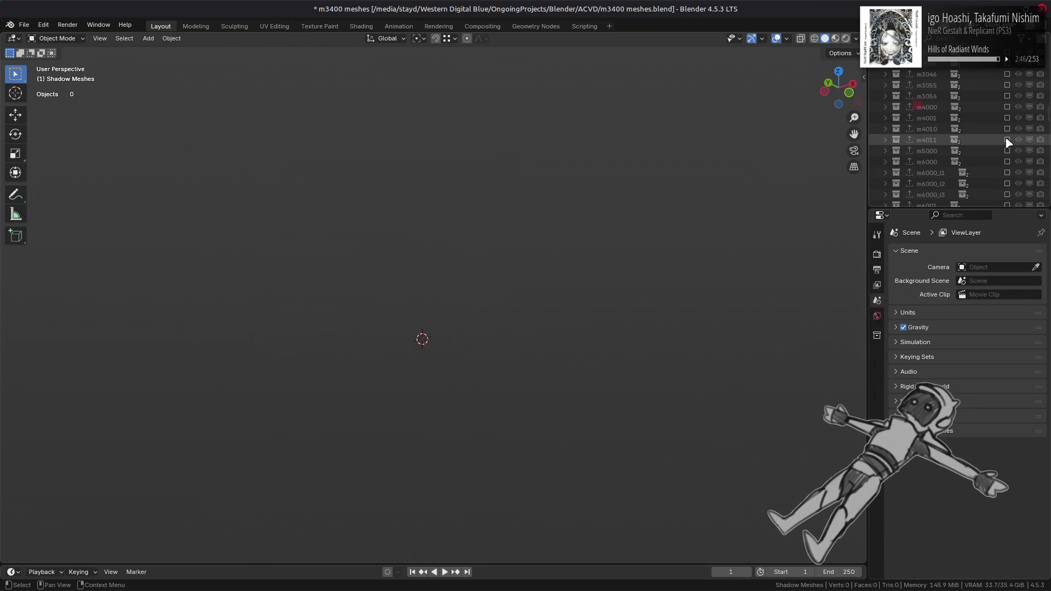
{"action": "left_click", "coordinate": [1007, 151]}
{"action": "scroll", "coordinate": [603, 242], "scroll_direction": "down", "scroll_amount": 6}
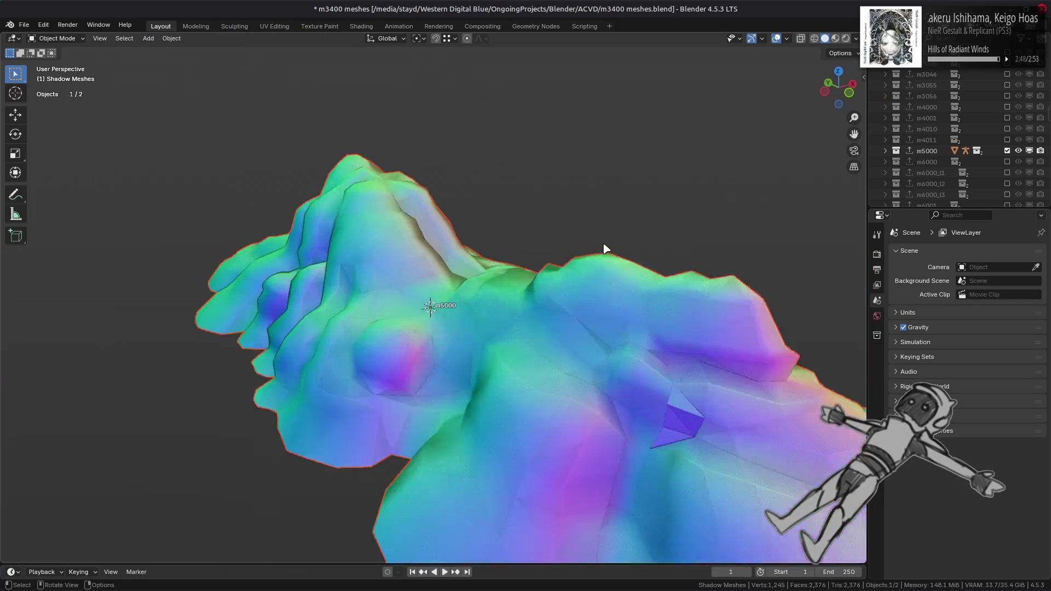
{"action": "scroll", "coordinate": [603, 242], "scroll_direction": "up", "scroll_amount": 2}
{"action": "left_click", "coordinate": [1007, 151]}
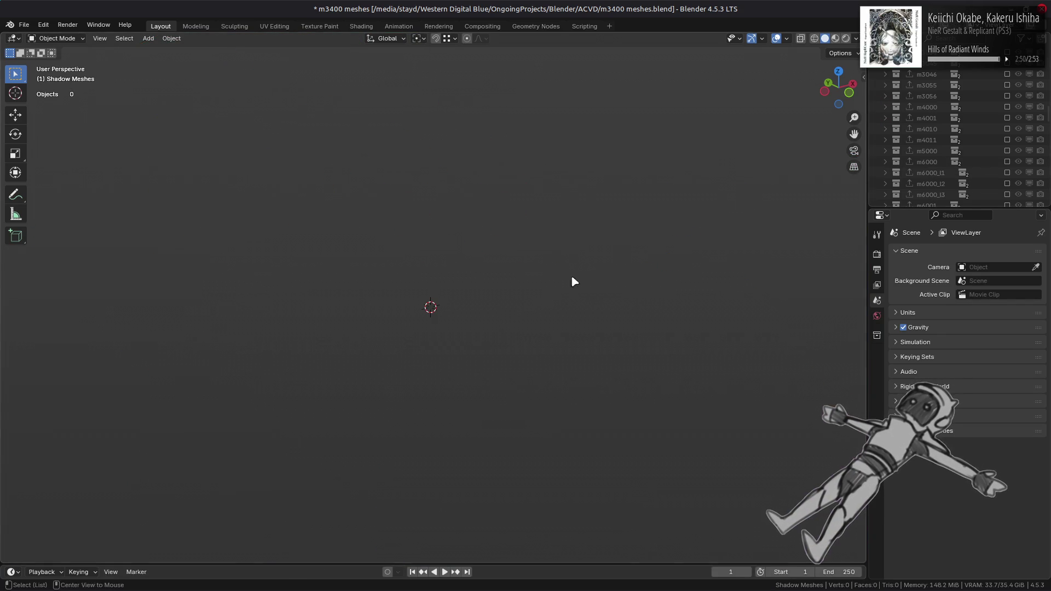
{"action": "key", "text": "alt+Tab"}
{"action": "left_click", "coordinate": [506, 405]}
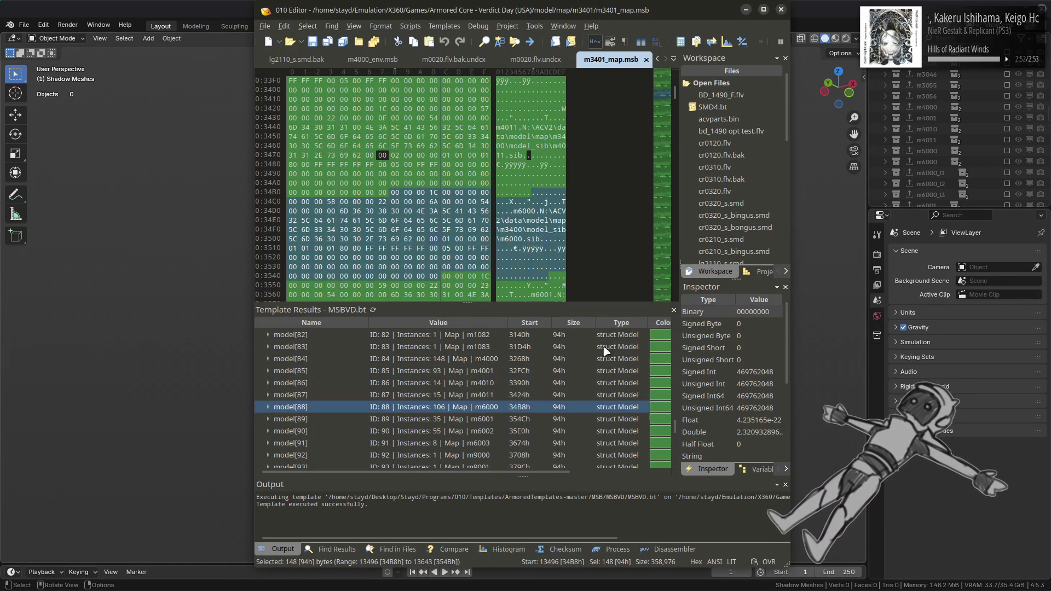
{"action": "key", "text": "alt+Tab"}
{"action": "left_click", "coordinate": [1007, 162]}
{"action": "scroll", "coordinate": [429, 265], "scroll_direction": "up", "scroll_amount": 10}
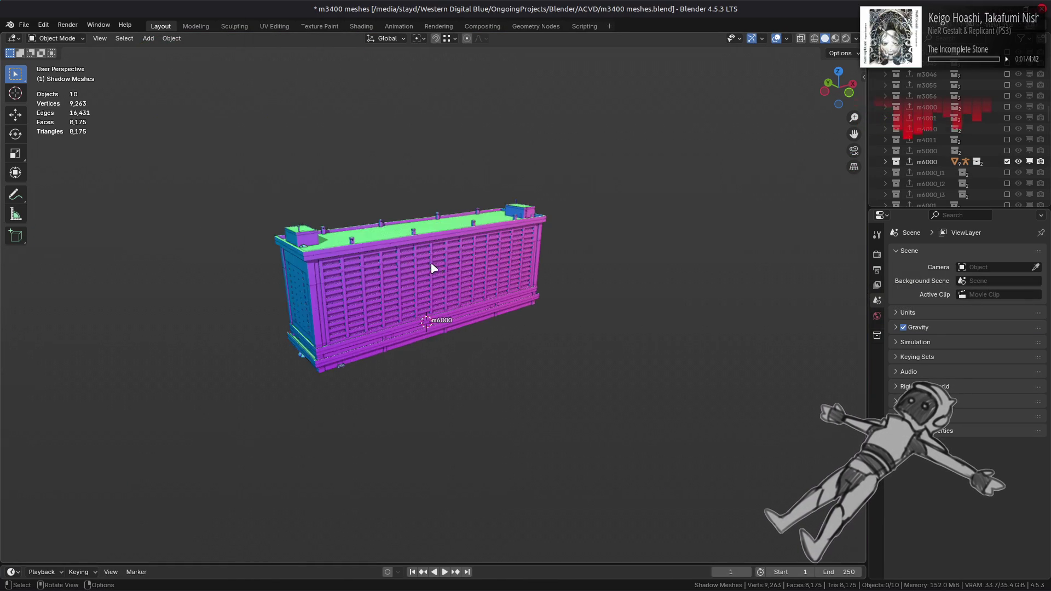
{"action": "left_click", "coordinate": [885, 172]}
{"action": "left_click", "coordinate": [1006, 173]}
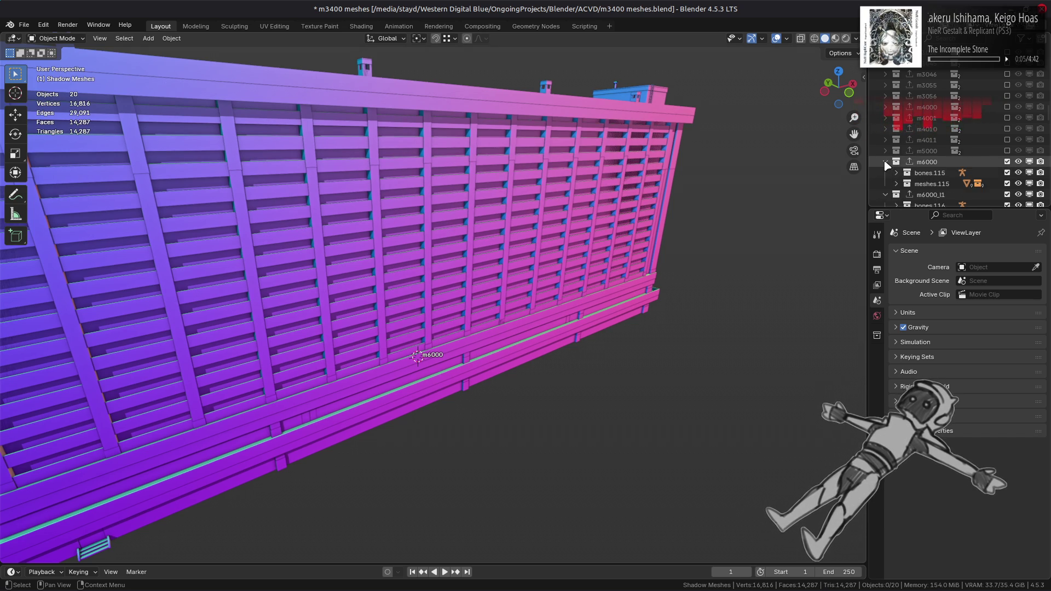
{"action": "left_click", "coordinate": [896, 183]}
{"action": "scroll", "coordinate": [908, 164], "scroll_direction": "down", "scroll_amount": 2}
{"action": "left_click", "coordinate": [907, 151]}
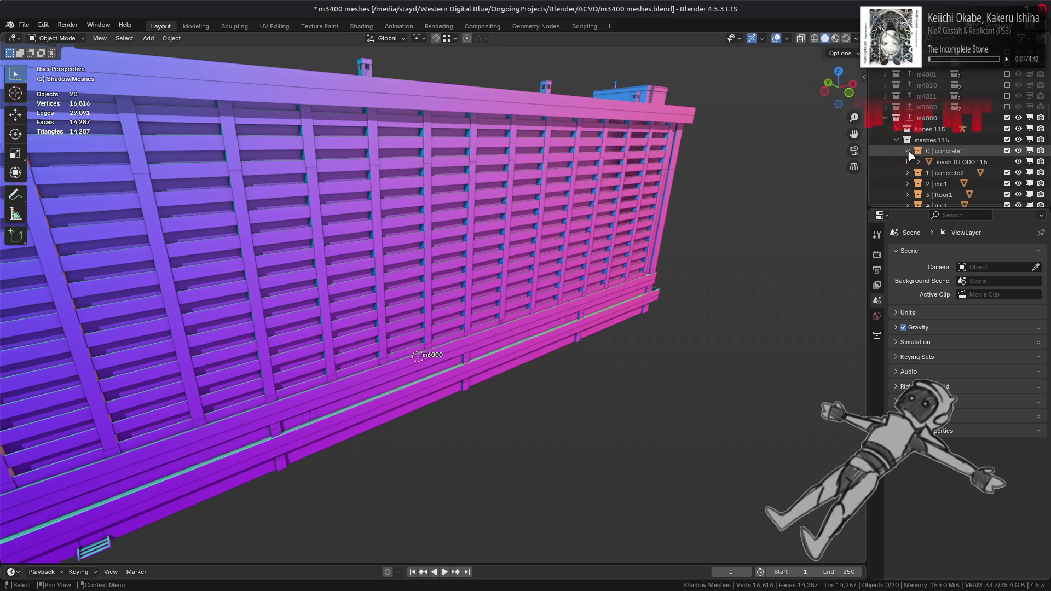
{"action": "left_click", "coordinate": [958, 161]}
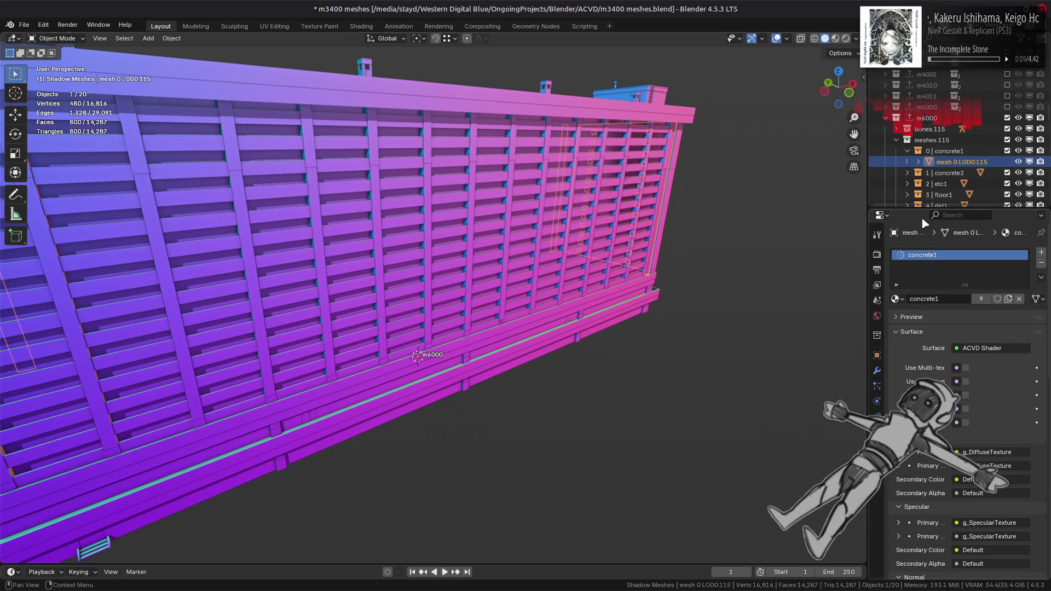
{"action": "scroll", "coordinate": [931, 164], "scroll_direction": "down", "scroll_amount": 5}
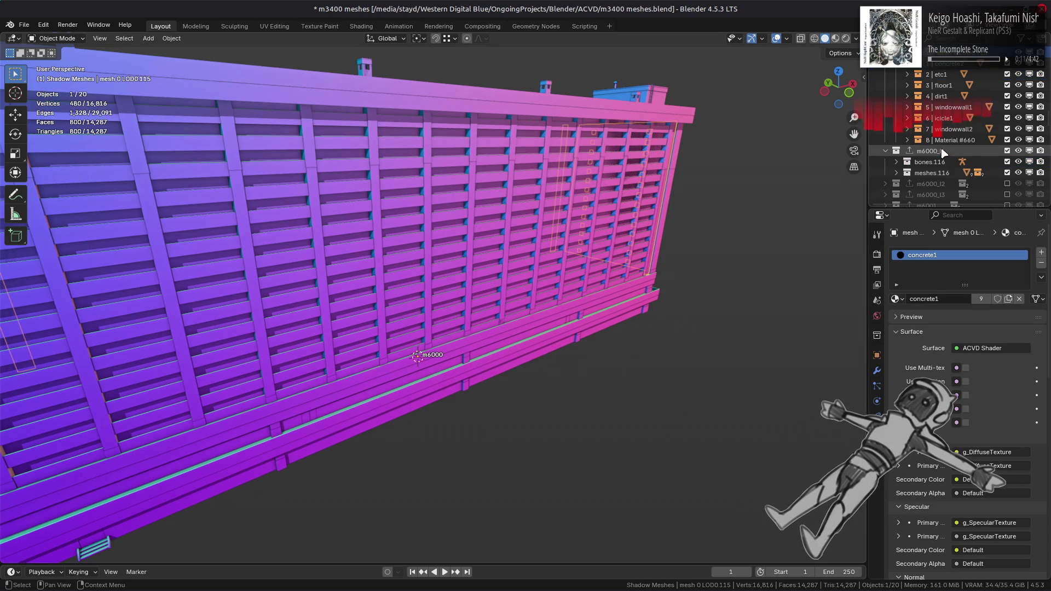
{"action": "left_click", "coordinate": [896, 174]}
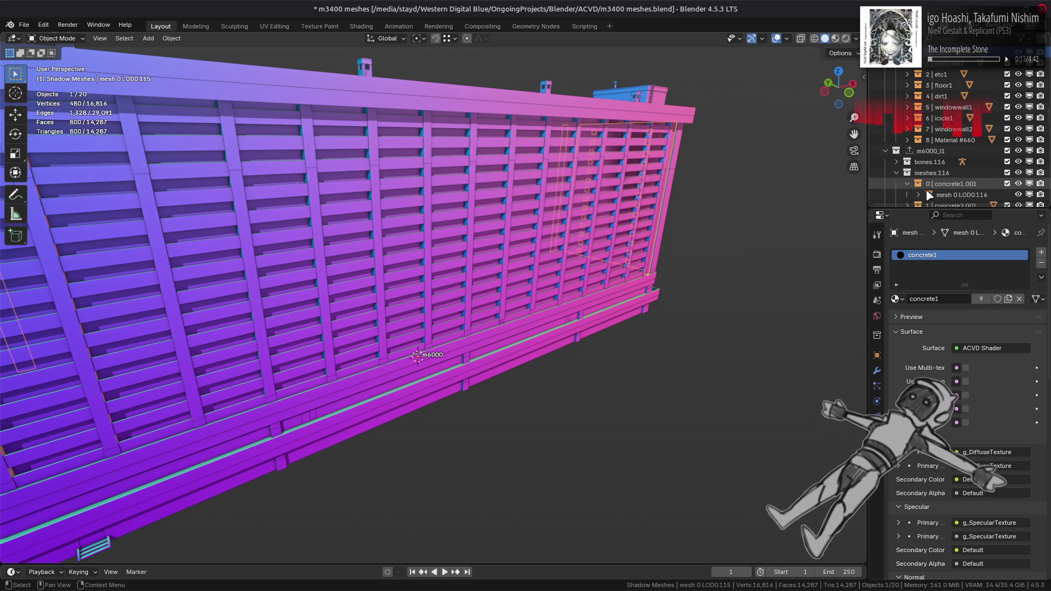
{"action": "left_click", "coordinate": [943, 195]}
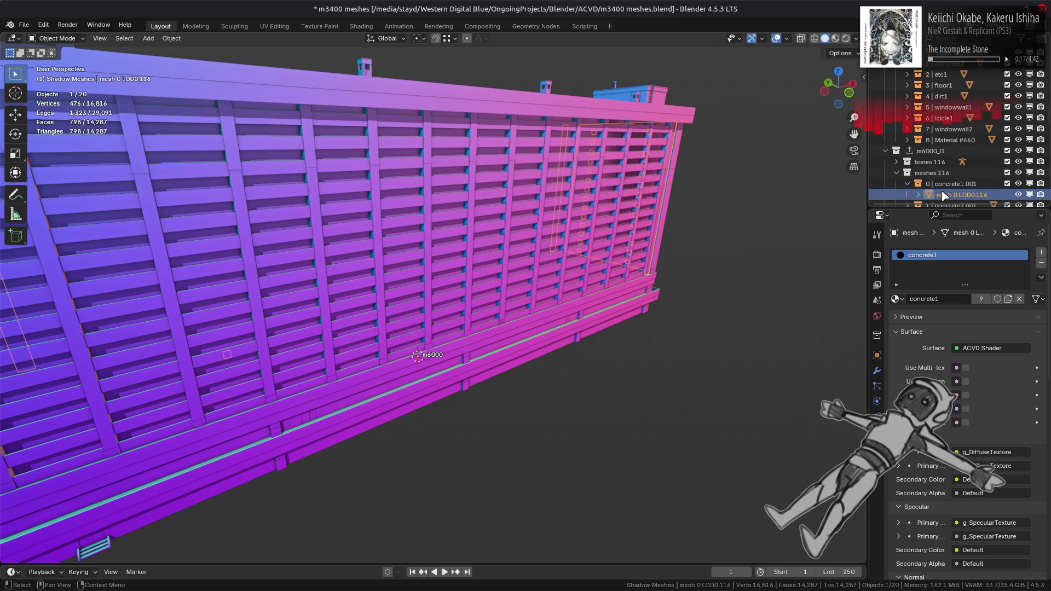
{"action": "scroll", "coordinate": [963, 328], "scroll_direction": "down", "scroll_amount": 12}
{"action": "scroll", "coordinate": [963, 383], "scroll_direction": "down", "scroll_amount": 5}
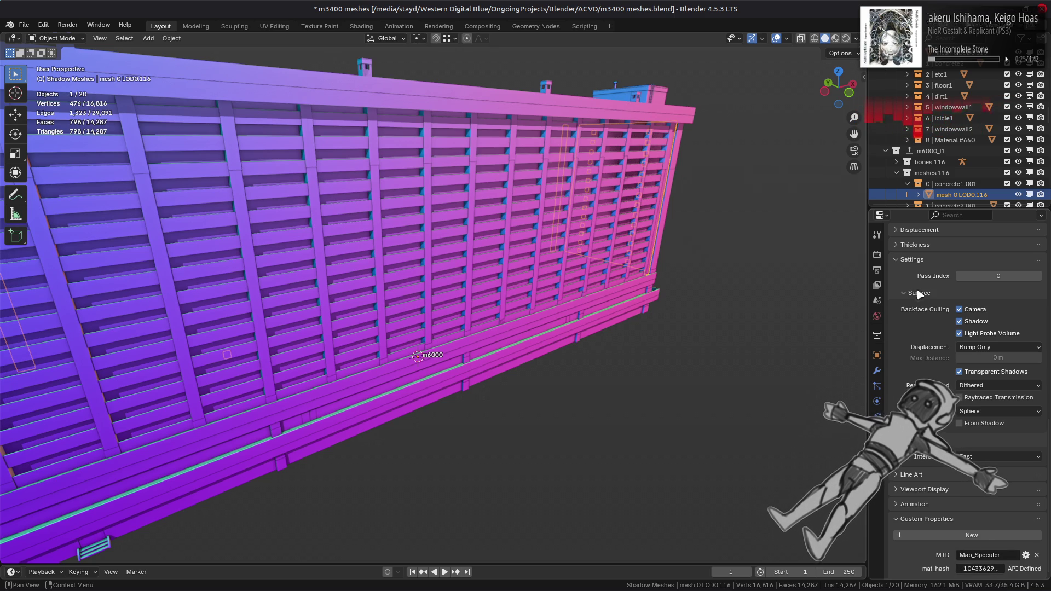
{"action": "scroll", "coordinate": [934, 290], "scroll_direction": "up", "scroll_amount": 15}
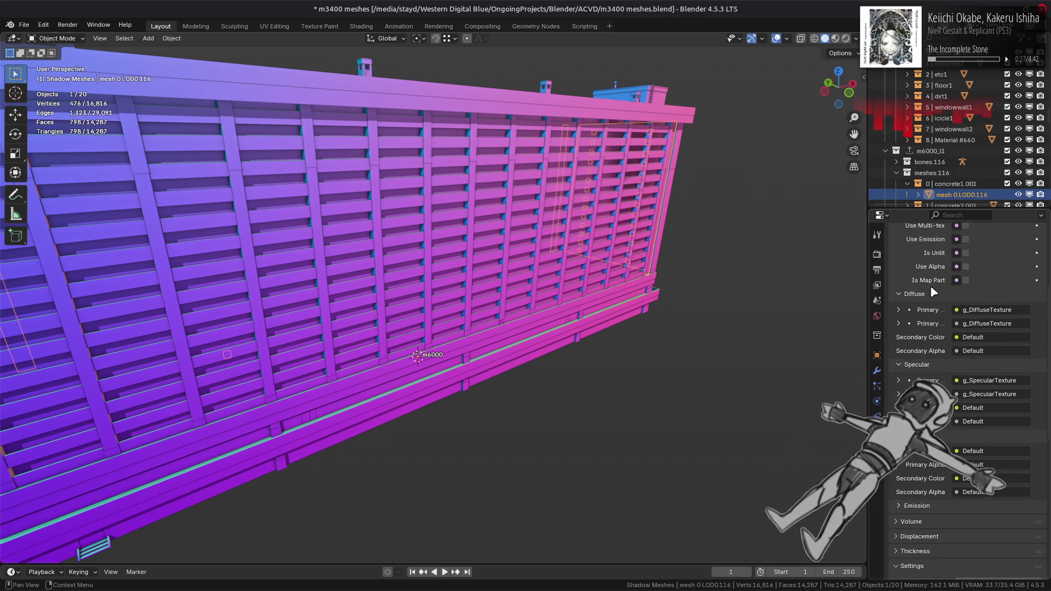
{"action": "scroll", "coordinate": [933, 290], "scroll_direction": "up", "scroll_amount": 1}
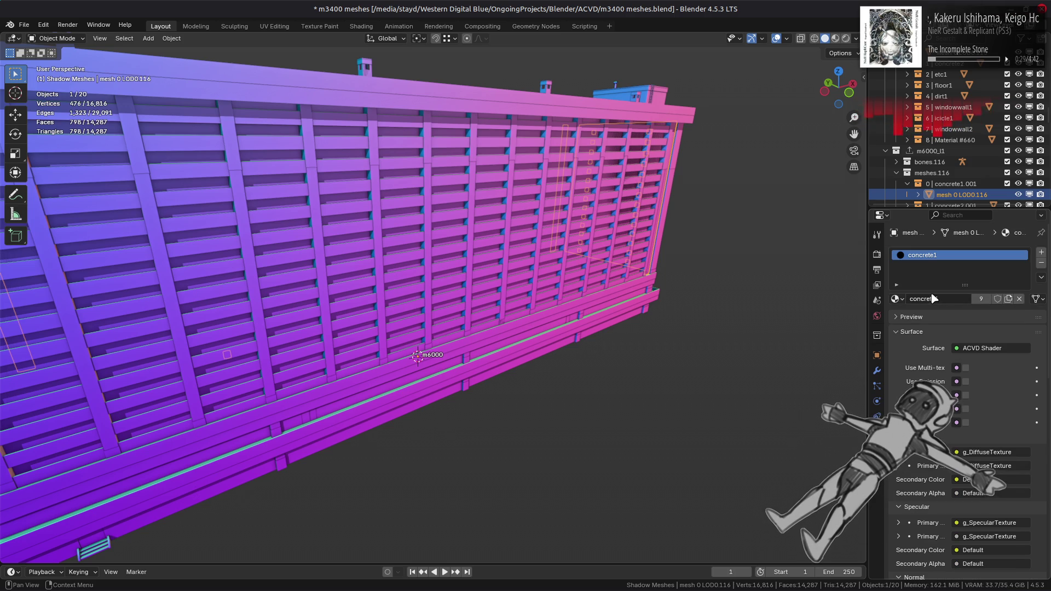
{"action": "left_click", "coordinate": [885, 150]}
{"action": "scroll", "coordinate": [905, 123], "scroll_direction": "up", "scroll_amount": 3}
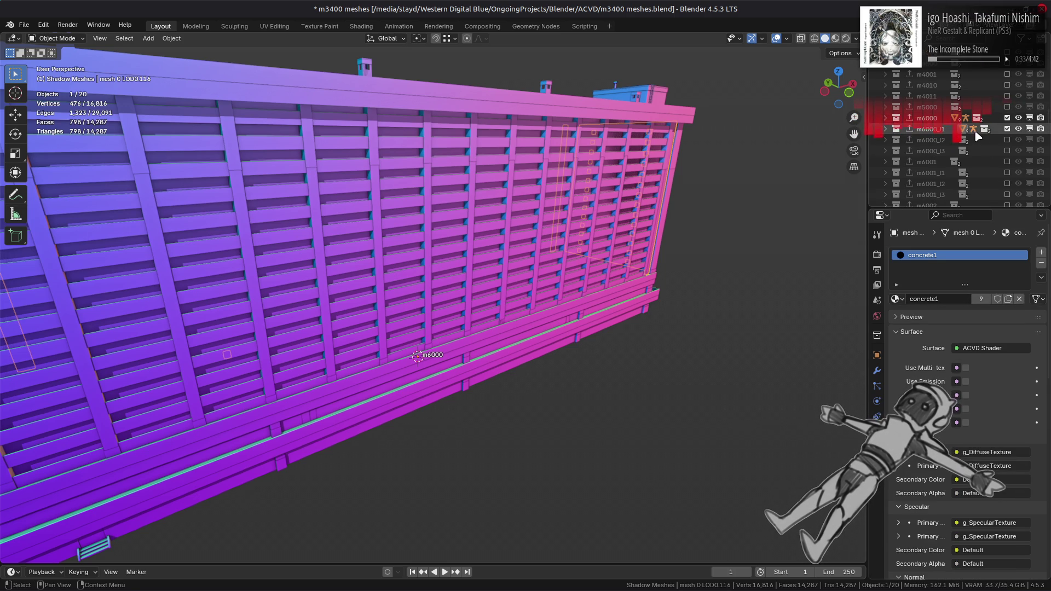
{"action": "scroll", "coordinate": [977, 136], "scroll_direction": "down", "scroll_amount": 8}
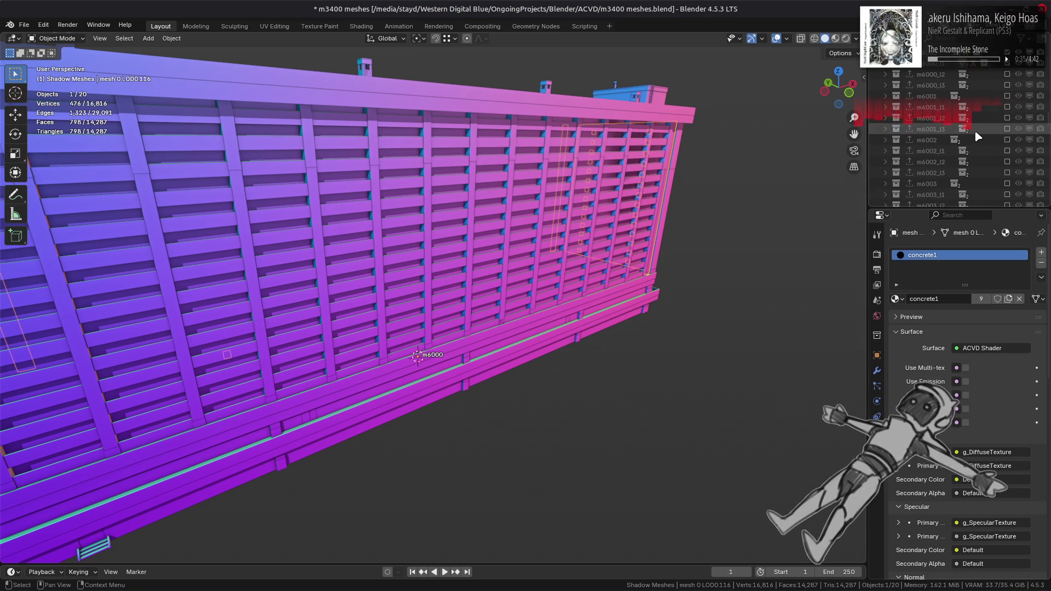
{"action": "scroll", "coordinate": [977, 136], "scroll_direction": "down", "scroll_amount": 5}
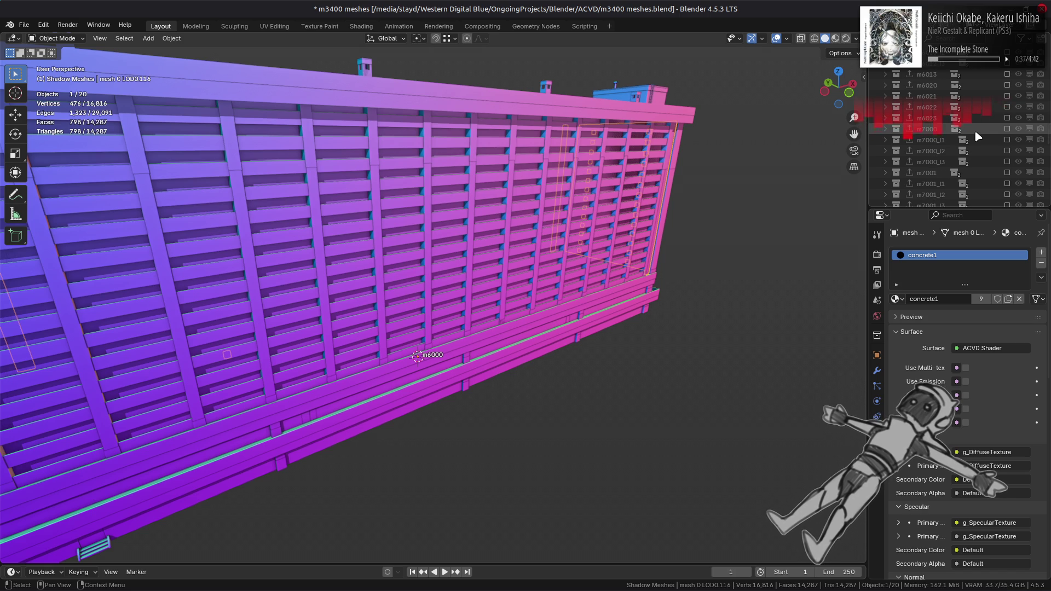
{"action": "key", "text": "alt+a"}
{"action": "scroll", "coordinate": [953, 128], "scroll_direction": "up", "scroll_amount": 6}
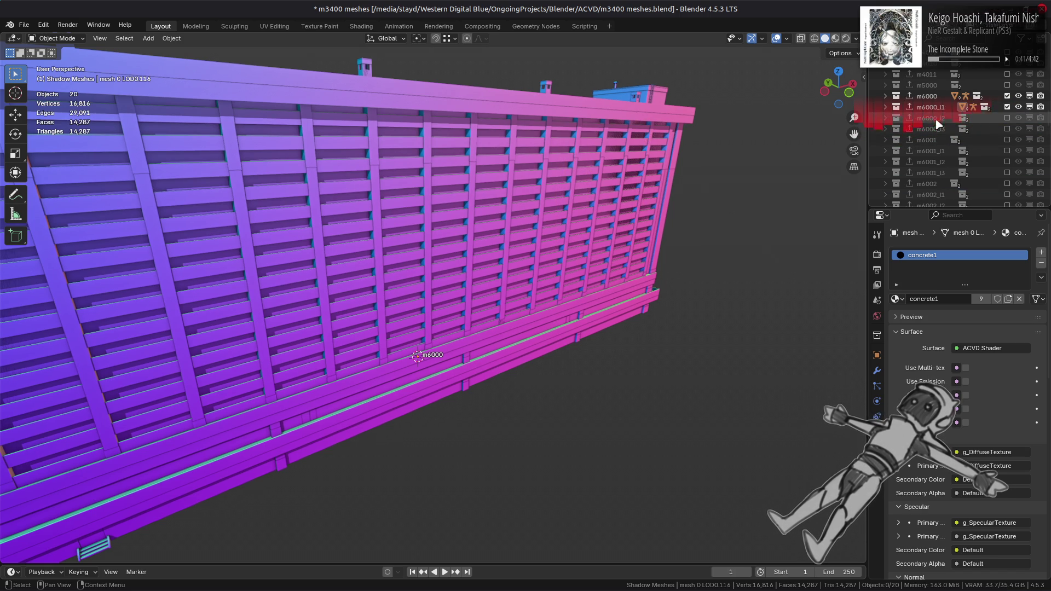
{"action": "scroll", "coordinate": [932, 110], "scroll_direction": "up", "scroll_amount": 5}
Step: Delete the m6000 collection and all its contents
{"action": "right_click", "coordinate": [929, 103]}
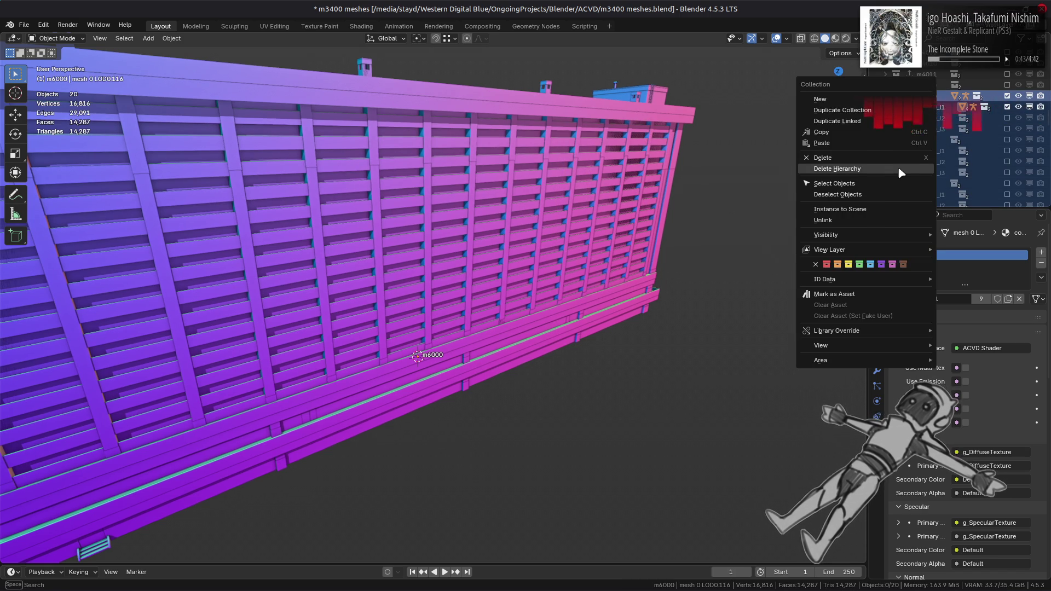
{"action": "left_click", "coordinate": [925, 169]}
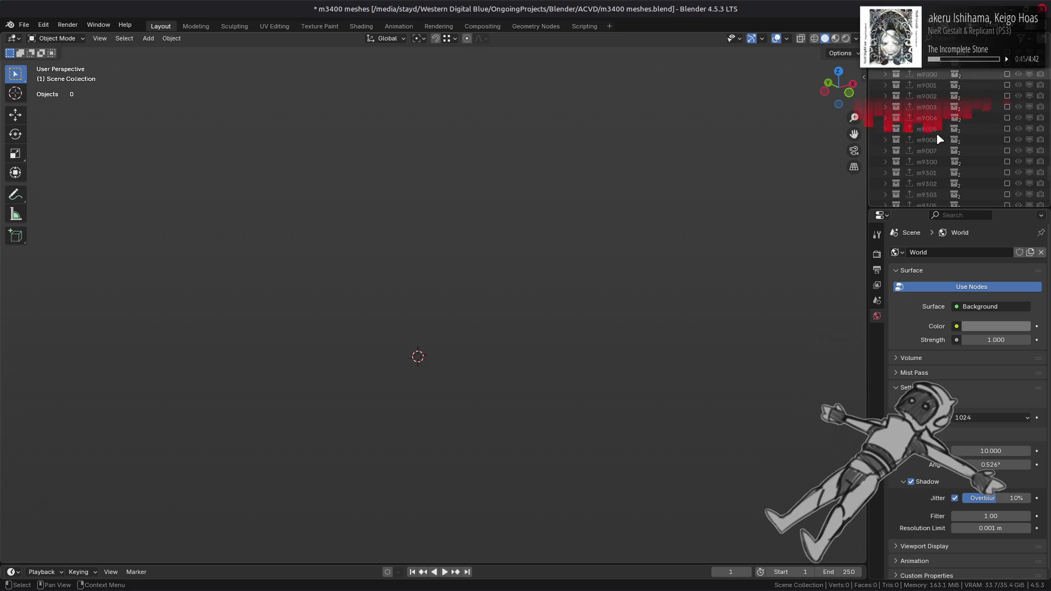
{"action": "scroll", "coordinate": [939, 140], "scroll_direction": "up", "scroll_amount": 5}
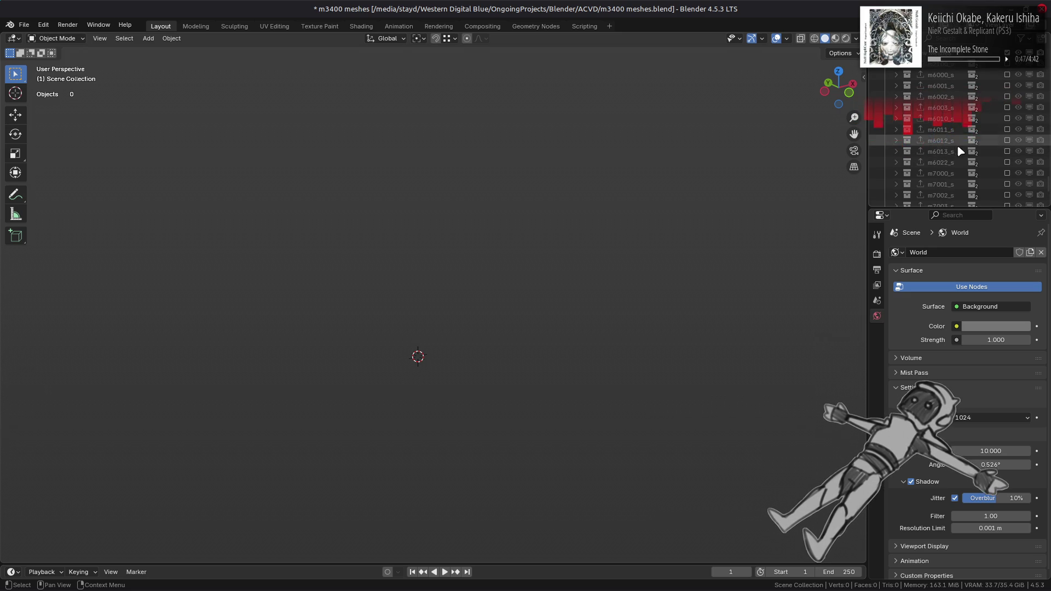
Step: Delete the m6000_s through m6022 collections with their contents, leaving zero objects
{"action": "left_click", "coordinate": [947, 75]}
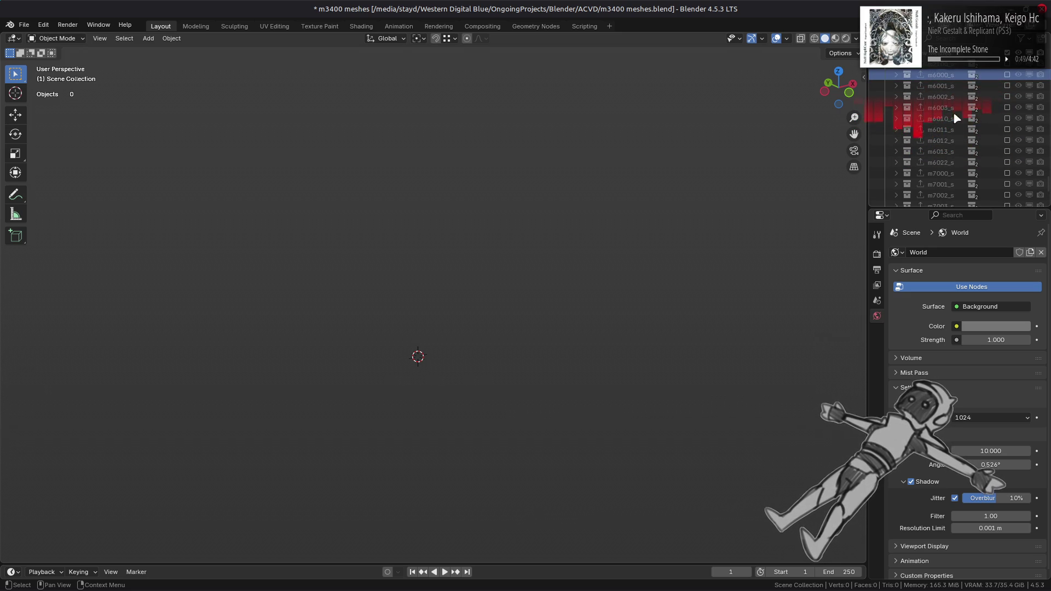
{"action": "left_click", "coordinate": [949, 163], "text": "shift"}
{"action": "right_click", "coordinate": [950, 167]}
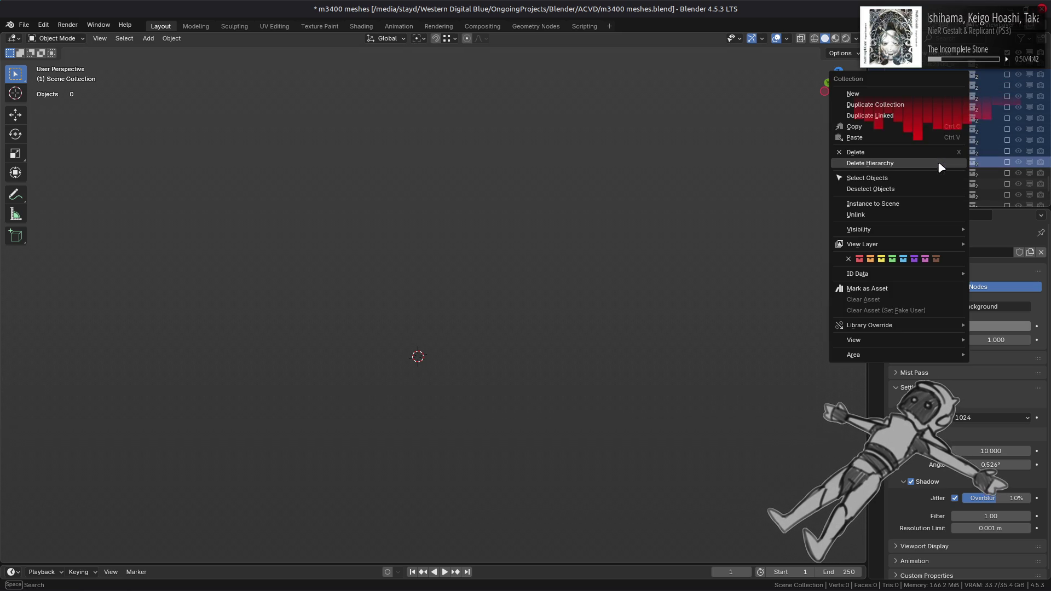
{"action": "left_click", "coordinate": [905, 168]}
{"action": "scroll", "coordinate": [953, 135], "scroll_direction": "down", "scroll_amount": 5}
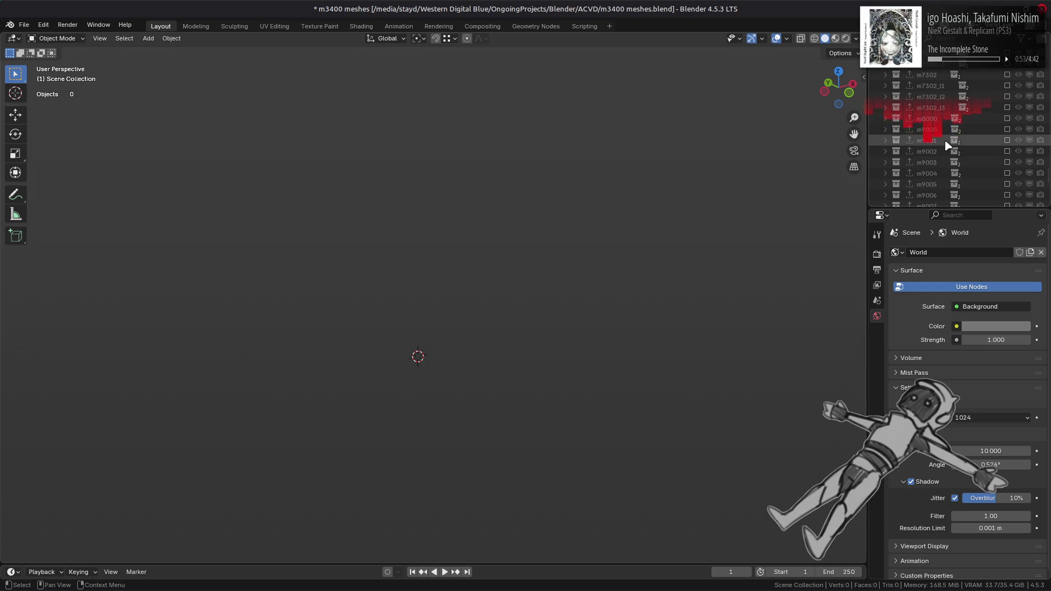
{"action": "scroll", "coordinate": [946, 139], "scroll_direction": "up", "scroll_amount": 15}
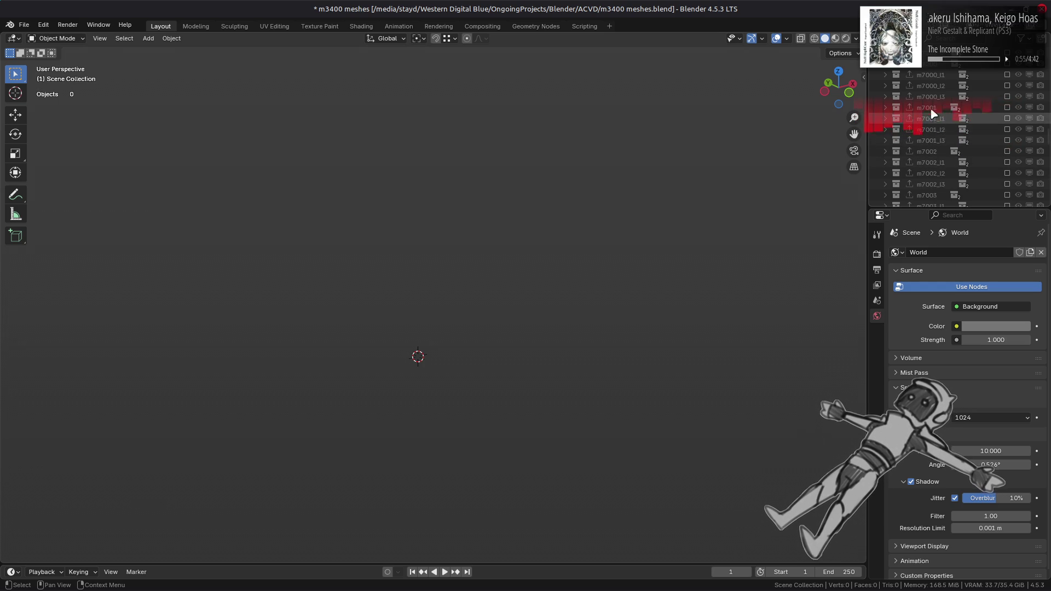
{"action": "scroll", "coordinate": [928, 100], "scroll_direction": "up", "scroll_amount": 5}
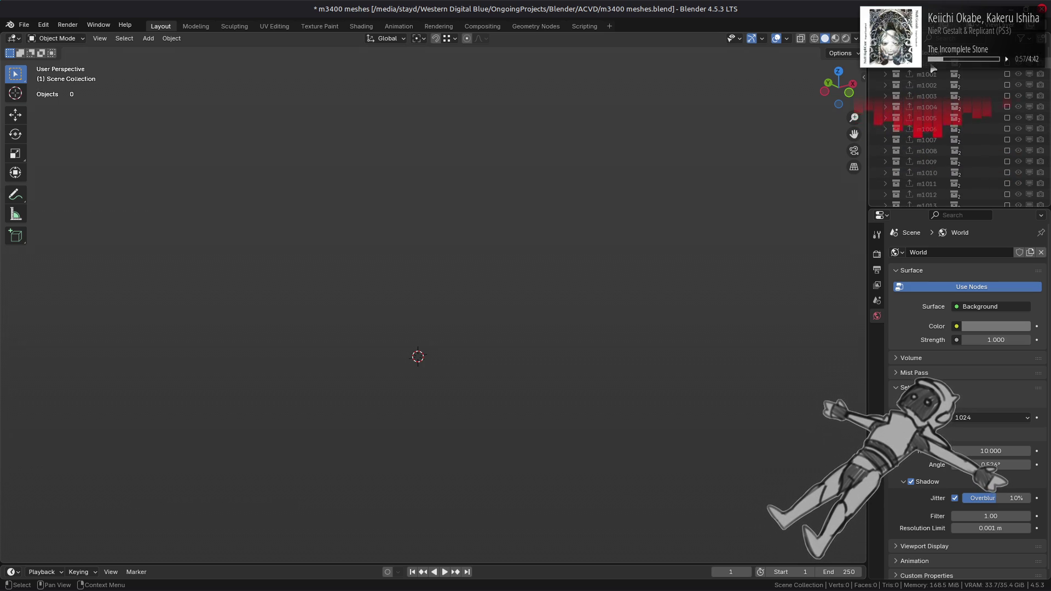
{"action": "key", "text": "alt+Tab"}
{"action": "key", "text": "alt+Tab"}
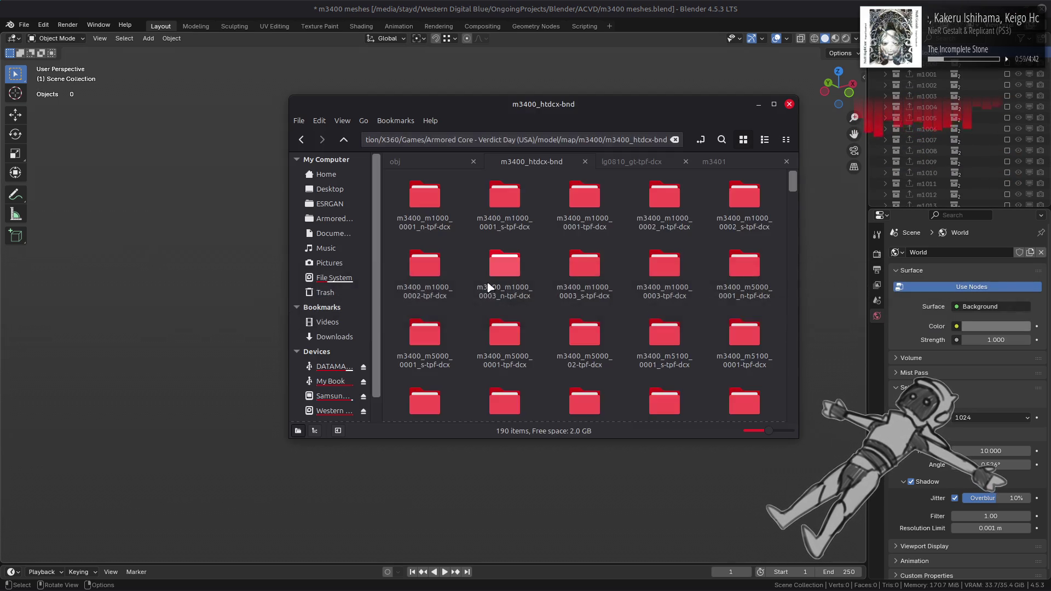
Step: Open the m3400_m-dcx-bnd folder in Nemo and show it as a detailed list
{"action": "key", "text": "Return"}
{"action": "left_click", "coordinate": [765, 140]}
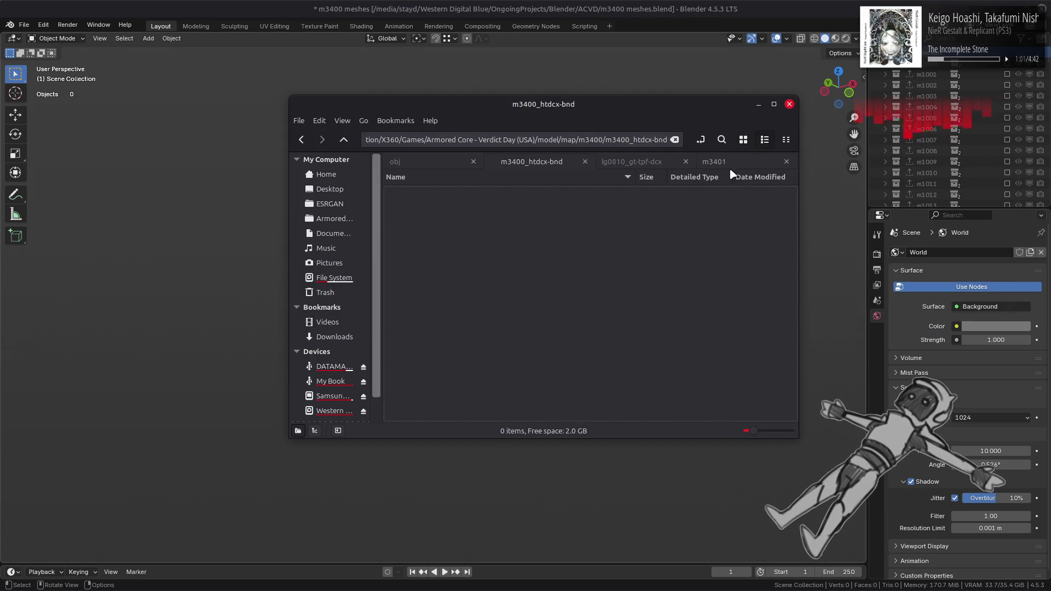
{"action": "key", "text": "BackSpace"}
{"action": "double_click", "coordinate": [568, 202]}
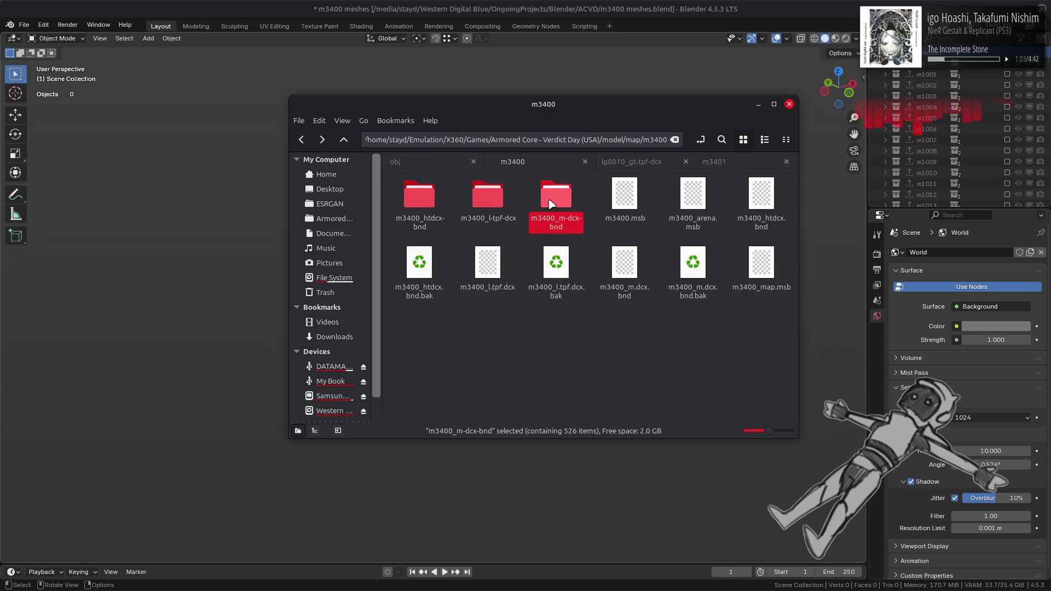
{"action": "left_click", "coordinate": [764, 139]}
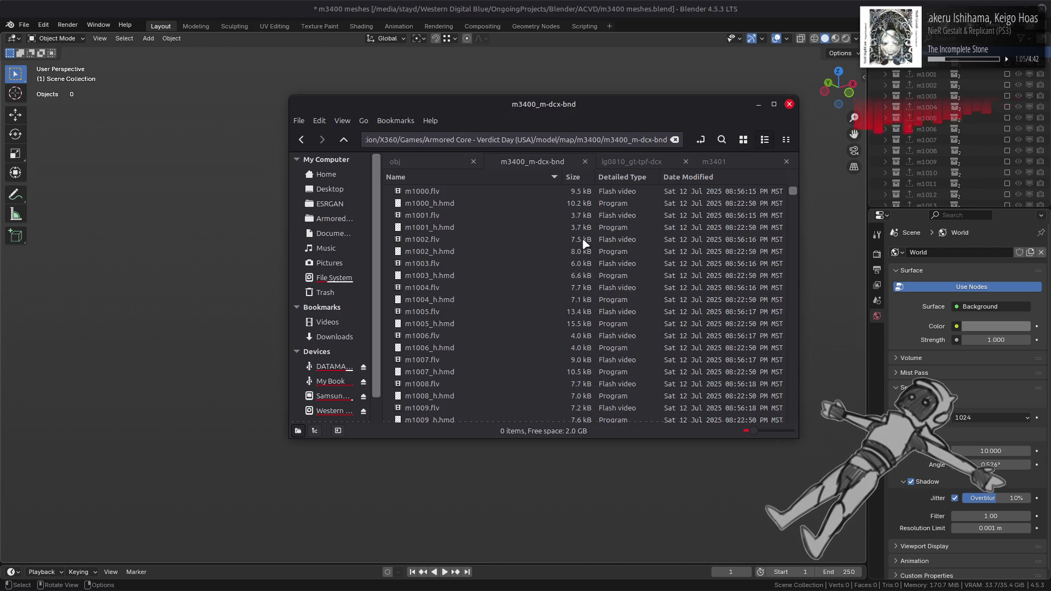
Step: Drop m2100.flv onto Blender's viewport to import it as a FLVER
{"action": "scroll", "coordinate": [585, 236], "scroll_direction": "down", "scroll_amount": 20}
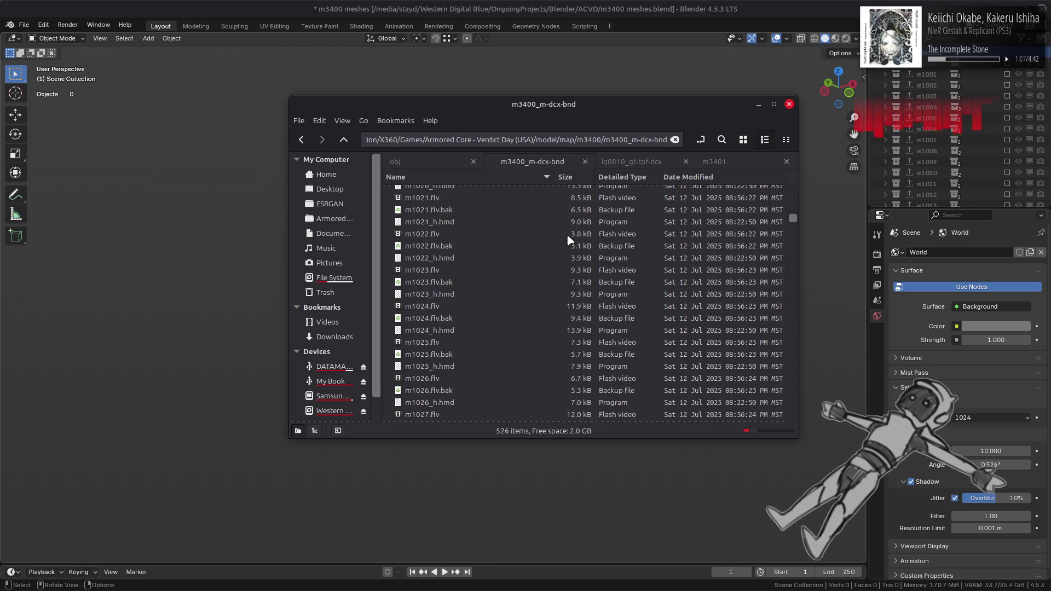
{"action": "scroll", "coordinate": [559, 236], "scroll_direction": "down", "scroll_amount": 10}
{"action": "scroll", "coordinate": [558, 231], "scroll_direction": "down", "scroll_amount": 10}
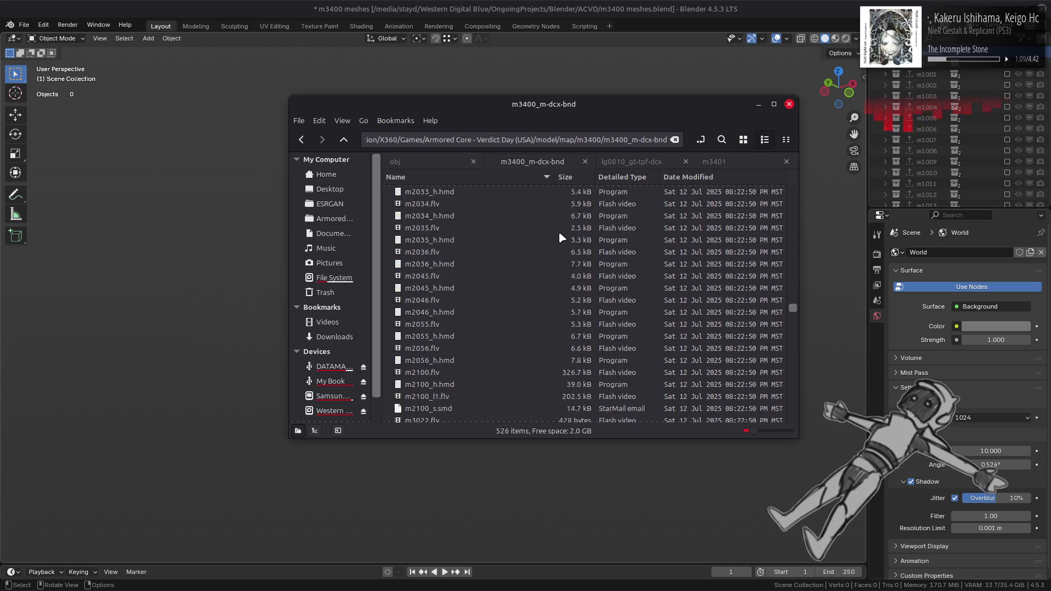
{"action": "mouse_move", "coordinate": [443, 309]}
{"action": "left_mouse_down"}
{"action": "mouse_move", "coordinate": [305, 307]}
{"action": "mouse_move", "coordinate": [184, 285]}
{"action": "left_mouse_up"}
{"action": "left_click", "coordinate": [714, 149]}
Step: Import m6000.flv through m6023.flv together with Import FLVER
{"action": "mouse_move", "coordinate": [682, 159]}
{"action": "left_mouse_down"}
{"action": "mouse_move", "coordinate": [681, 378]}
{"action": "mouse_move", "coordinate": [680, 370]}
{"action": "left_mouse_up"}
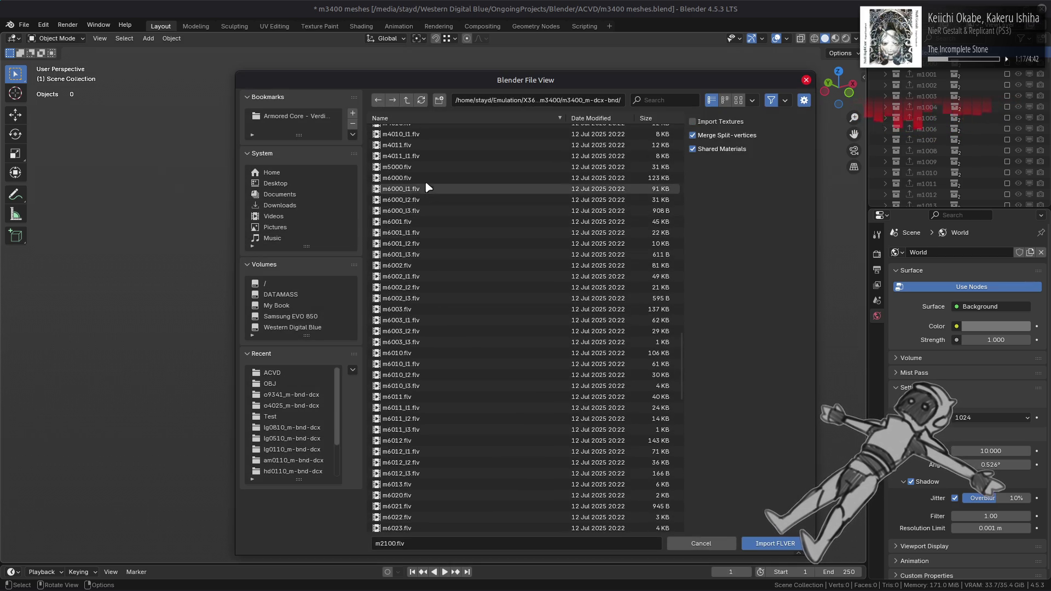
{"action": "left_click", "coordinate": [427, 178]}
{"action": "scroll", "coordinate": [443, 356], "scroll_direction": "down", "scroll_amount": 5}
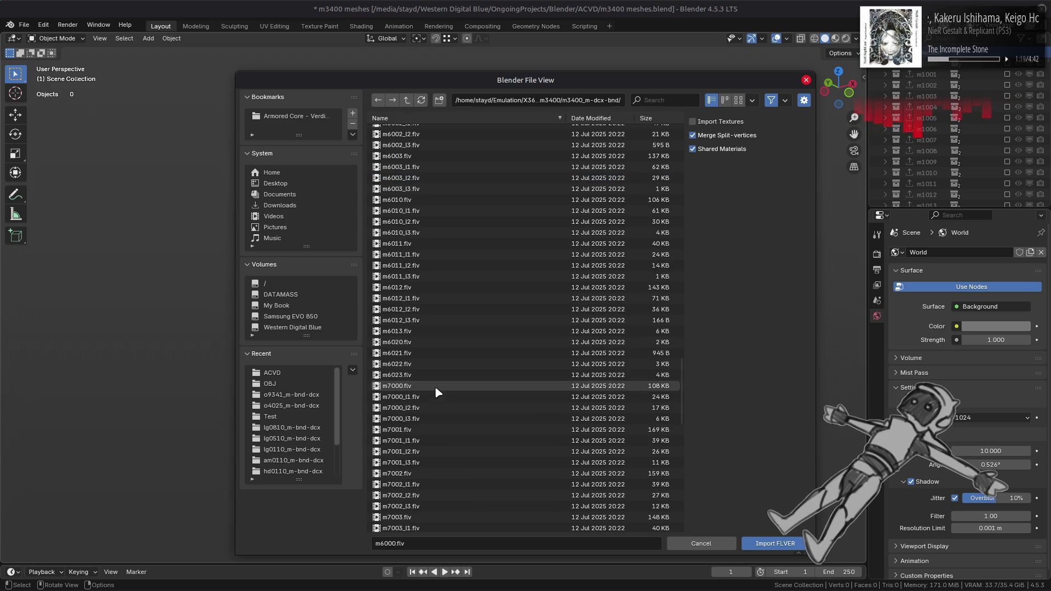
{"action": "left_click", "coordinate": [438, 376], "text": "shift"}
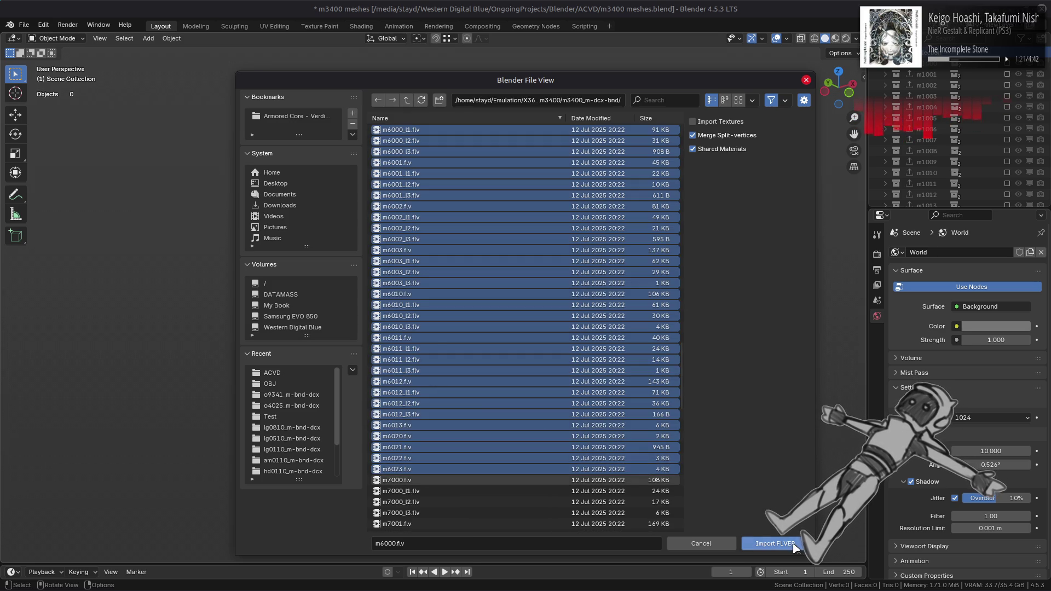
{"action": "left_click", "coordinate": [774, 543]}
Step: Review the FLVER import log in the terminal, then return to Blender
{"action": "mouse_move", "coordinate": [83, 579]}
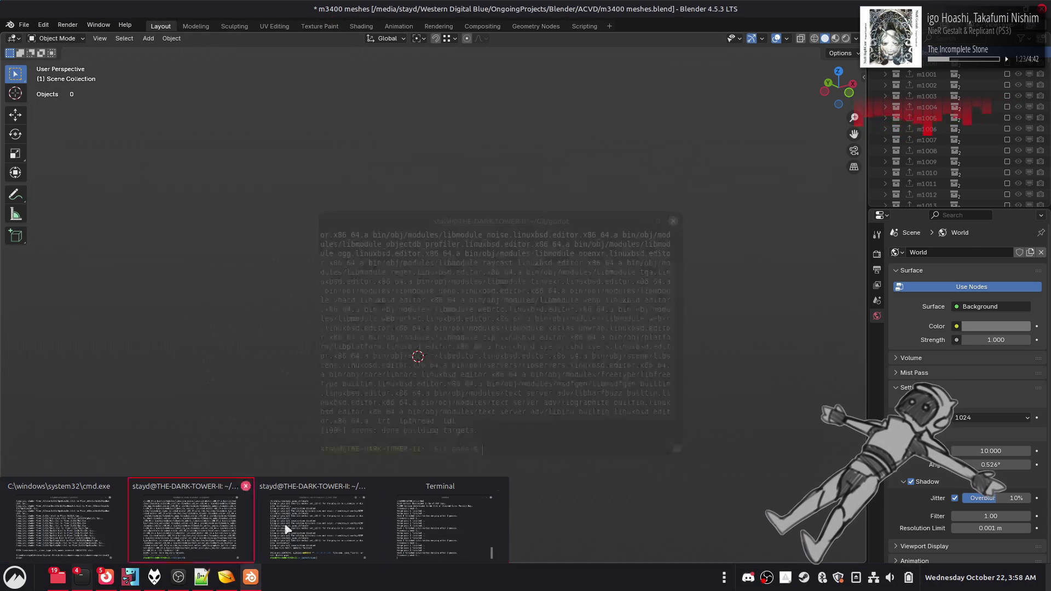
{"action": "left_click", "coordinate": [200, 542]}
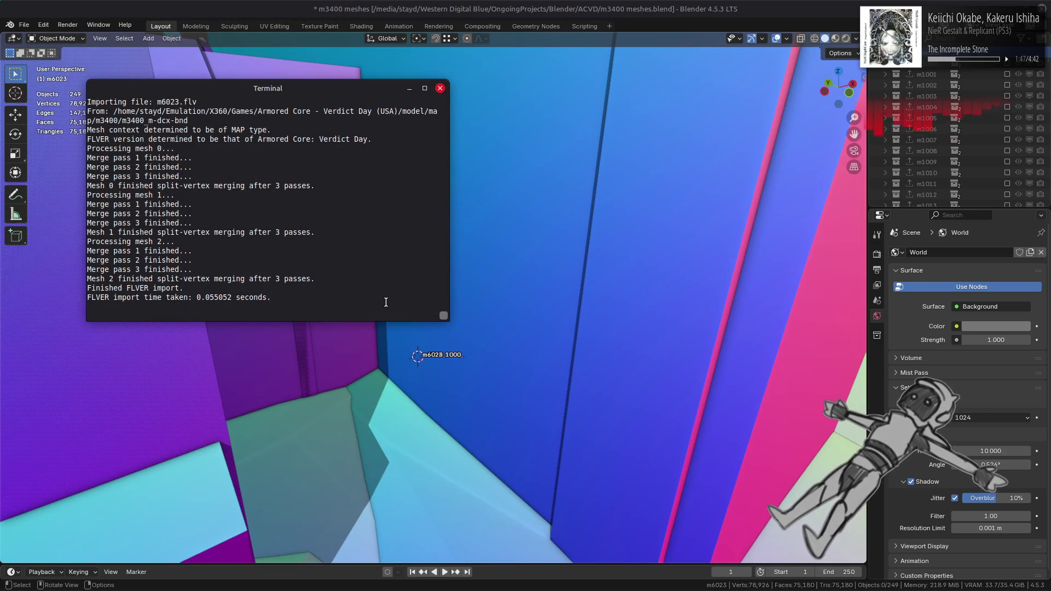
{"action": "left_click", "coordinate": [588, 5]}
Step: Orbit and zoom around the imported city-block buildings to inspect them
{"action": "scroll", "coordinate": [537, 269], "scroll_direction": "down", "scroll_amount": 8}
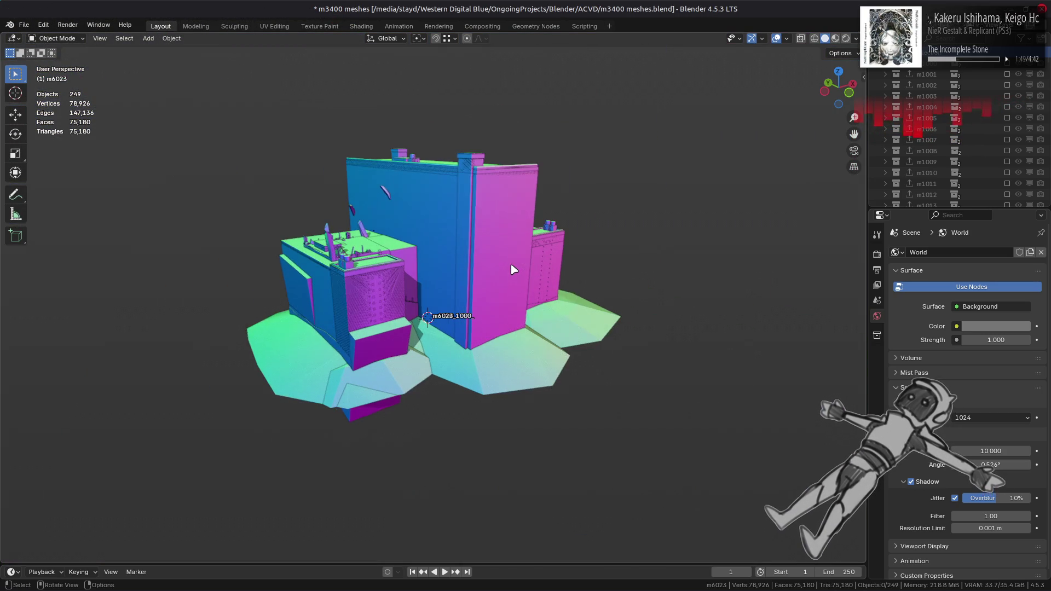
{"action": "middle_click_drag", "start_coordinate": [514, 270], "coordinate": [464, 264]}
{"action": "scroll", "coordinate": [505, 268], "scroll_direction": "up", "scroll_amount": 5}
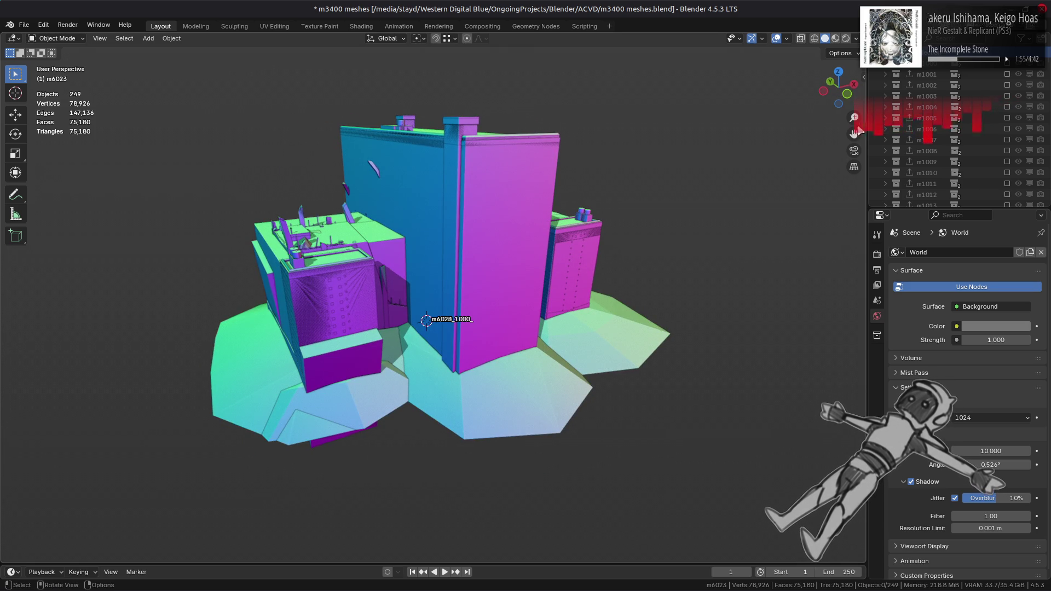
{"action": "scroll", "coordinate": [925, 137], "scroll_direction": "up", "scroll_amount": 10}
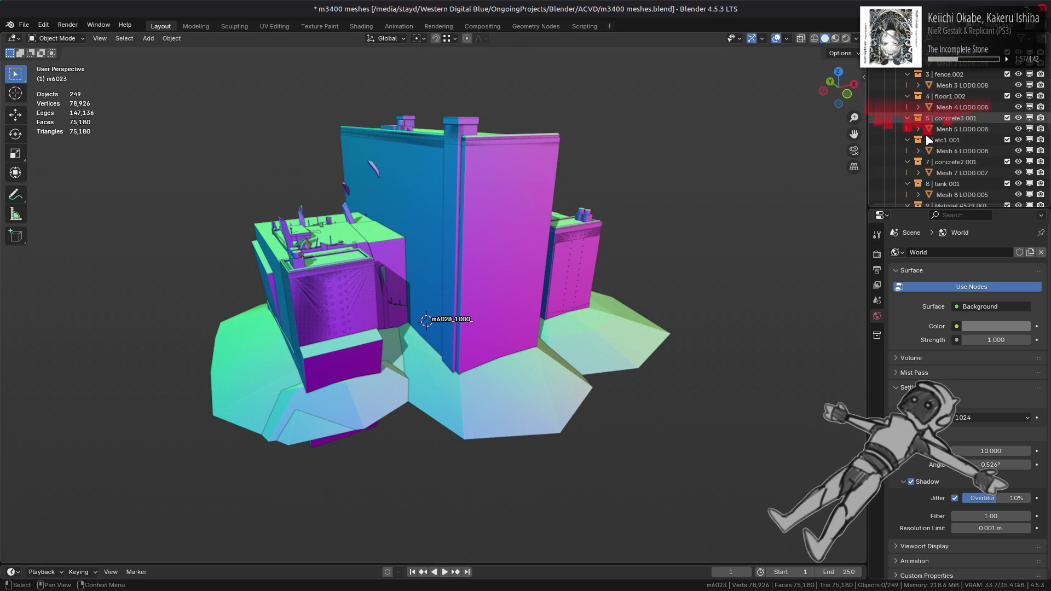
{"action": "scroll", "coordinate": [928, 141], "scroll_direction": "down", "scroll_amount": 10}
{"action": "scroll", "coordinate": [928, 142], "scroll_direction": "up", "scroll_amount": 5}
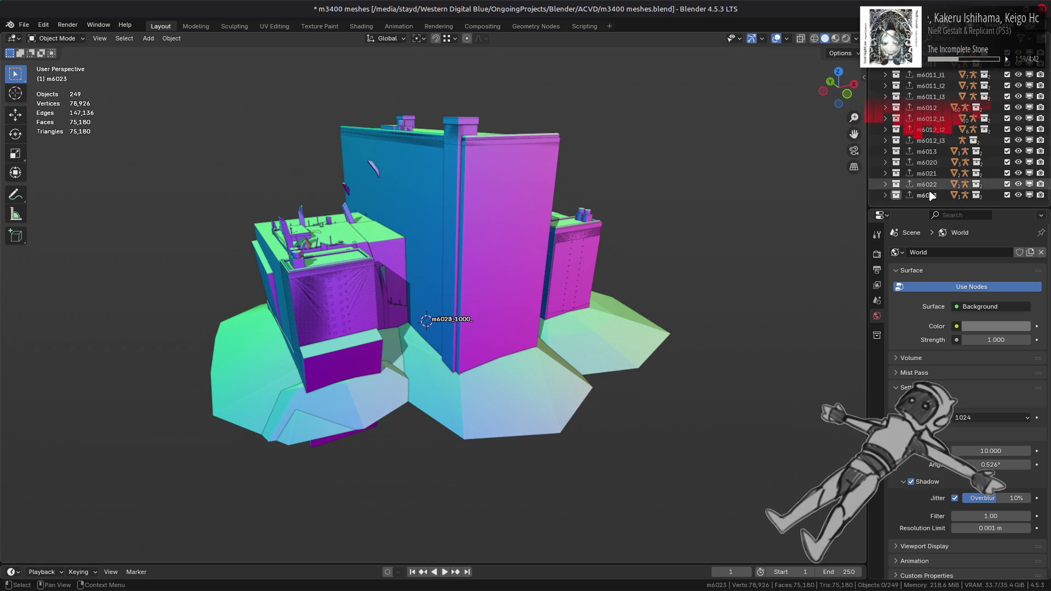
{"action": "scroll", "coordinate": [921, 148], "scroll_direction": "up", "scroll_amount": 6}
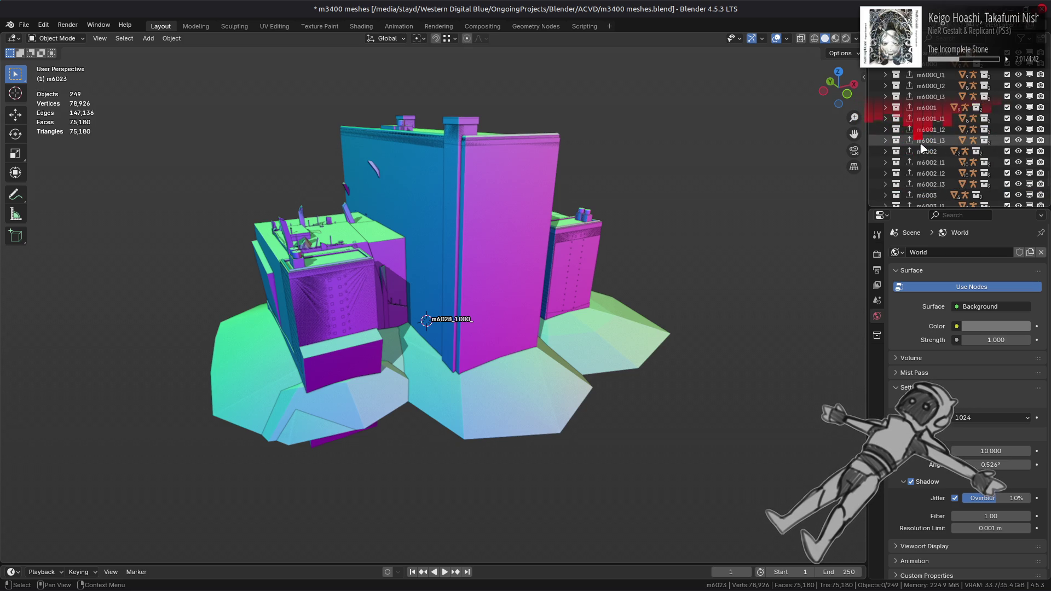
Step: Exclude the m6000_l1 through m6023 collections, leaving only the m6000 building visible
{"action": "mouse_move", "coordinate": [930, 132]}
{"action": "left_mouse_down"}
{"action": "mouse_move", "coordinate": [979, 110]}
{"action": "mouse_move", "coordinate": [951, 97]}
{"action": "mouse_move", "coordinate": [957, 82]}
{"action": "mouse_move", "coordinate": [951, 155]}
{"action": "left_mouse_up"}
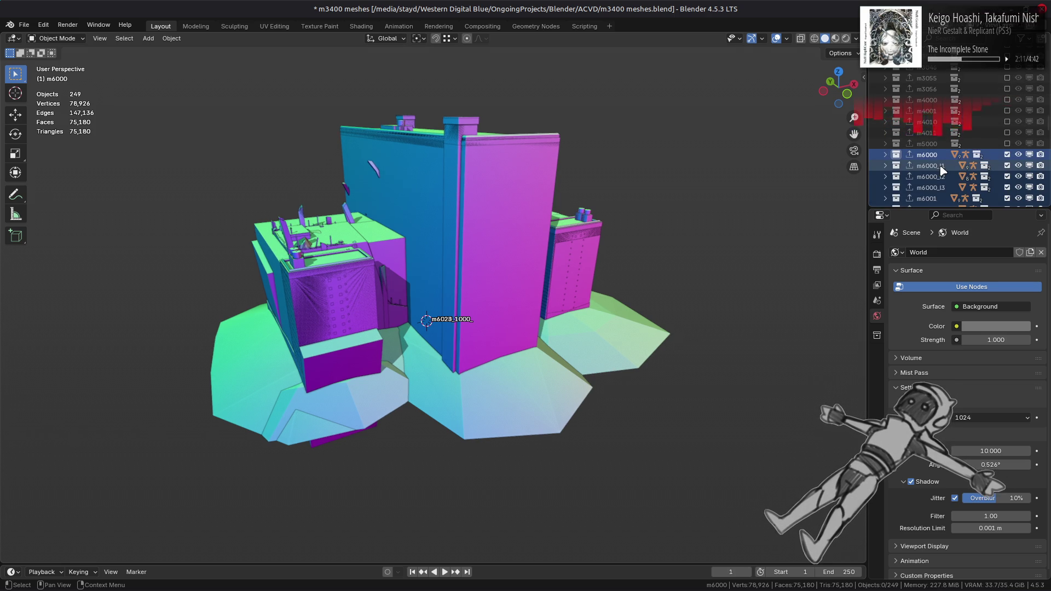
{"action": "scroll", "coordinate": [942, 171], "scroll_direction": "down", "scroll_amount": 4}
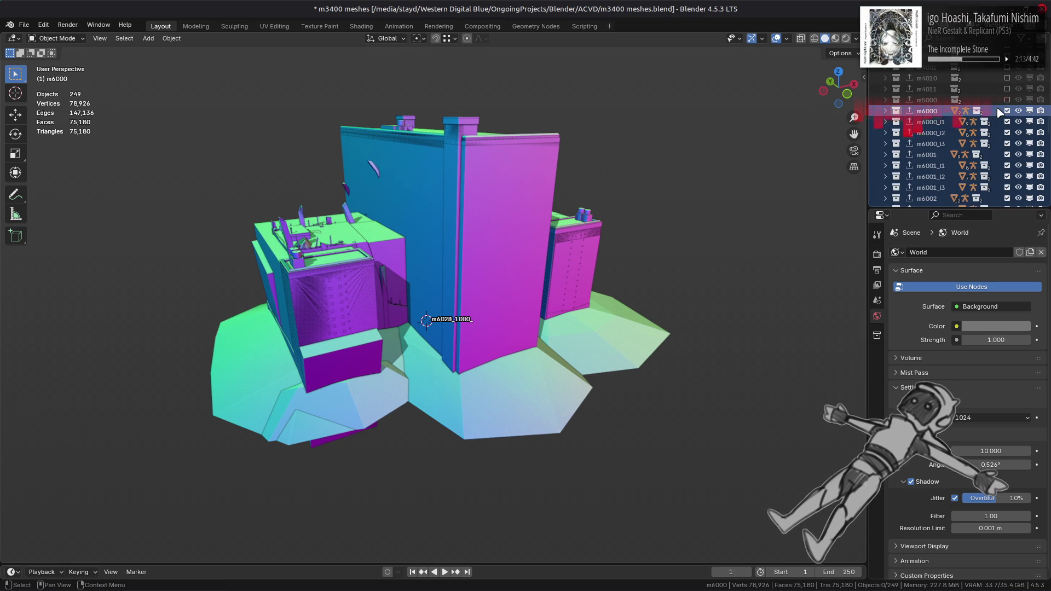
{"action": "scroll", "coordinate": [1009, 118], "scroll_direction": "down", "scroll_amount": 2}
{"action": "left_click_drag", "start_coordinate": [1007, 99], "coordinate": [1007, 198]}
{"action": "scroll", "coordinate": [1007, 164], "scroll_direction": "down", "scroll_amount": 6}
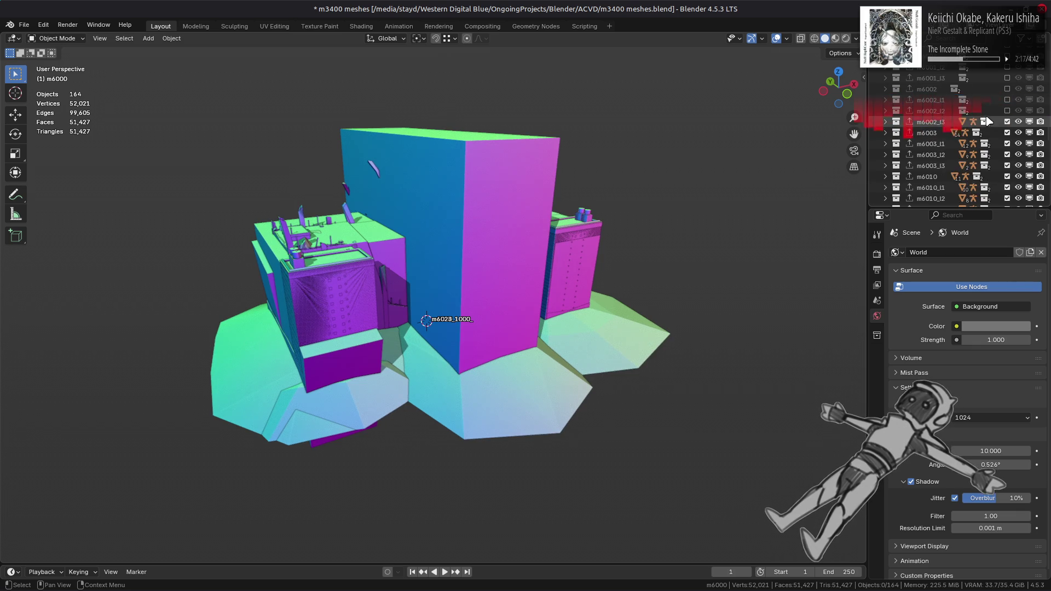
{"action": "left_click_drag", "start_coordinate": [1007, 77], "coordinate": [1007, 189]}
{"action": "scroll", "coordinate": [983, 113], "scroll_direction": "down", "scroll_amount": 4}
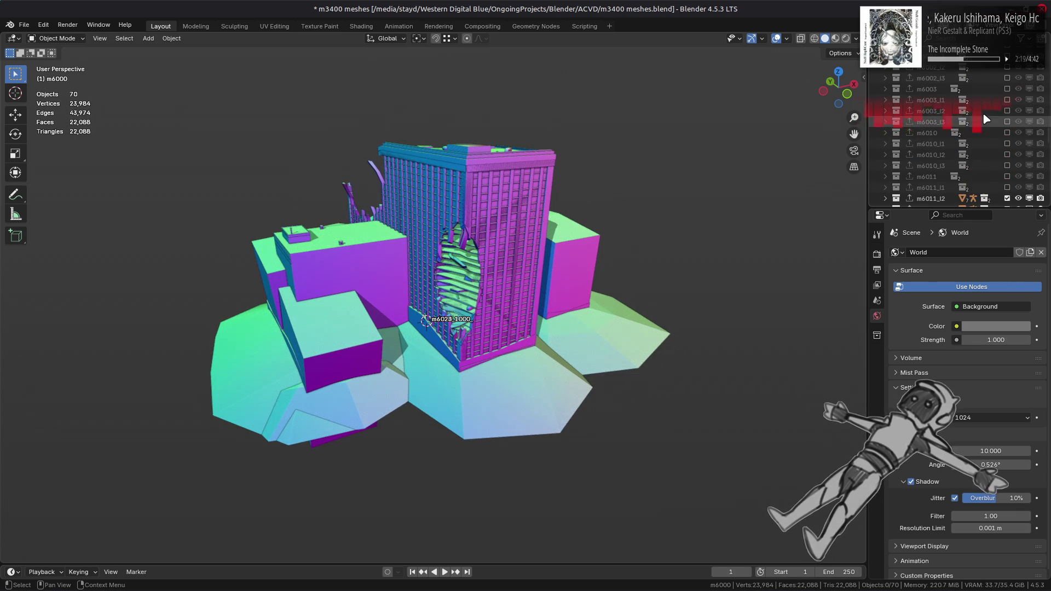
{"action": "scroll", "coordinate": [984, 114], "scroll_direction": "down", "scroll_amount": 1}
{"action": "left_click_drag", "start_coordinate": [1007, 89], "coordinate": [1009, 184]}
{"action": "scroll", "coordinate": [974, 127], "scroll_direction": "down", "scroll_amount": 4}
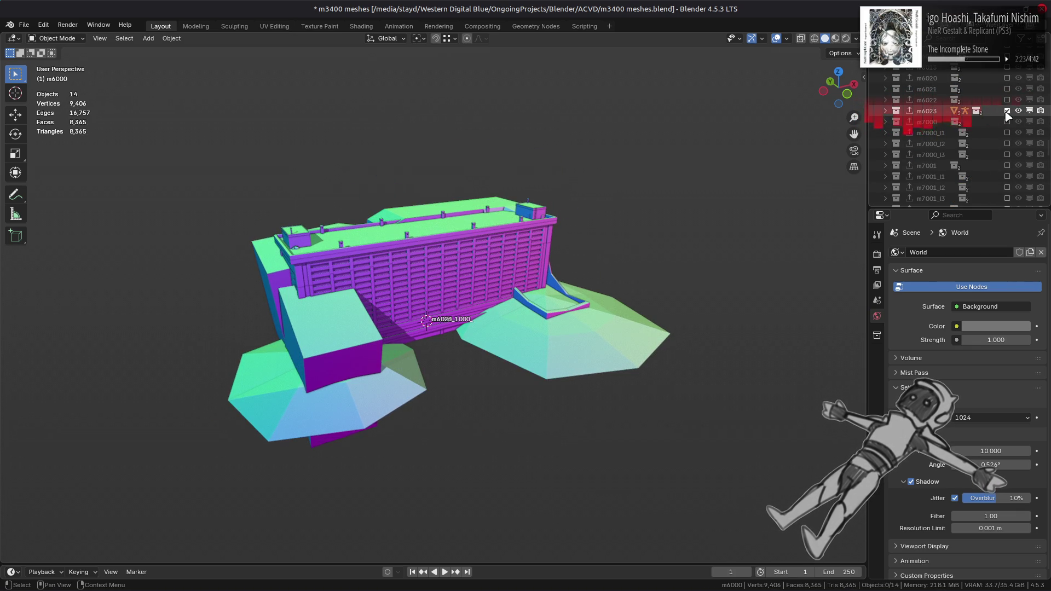
{"action": "left_click", "coordinate": [1007, 111]}
{"action": "scroll", "coordinate": [514, 247], "scroll_direction": "up", "scroll_amount": 5}
{"action": "middle_click_drag", "start_coordinate": [565, 218], "coordinate": [656, 228]}
Step: Switch viewport lighting from MatCap to a Studio light
{"action": "left_click", "coordinate": [857, 40]}
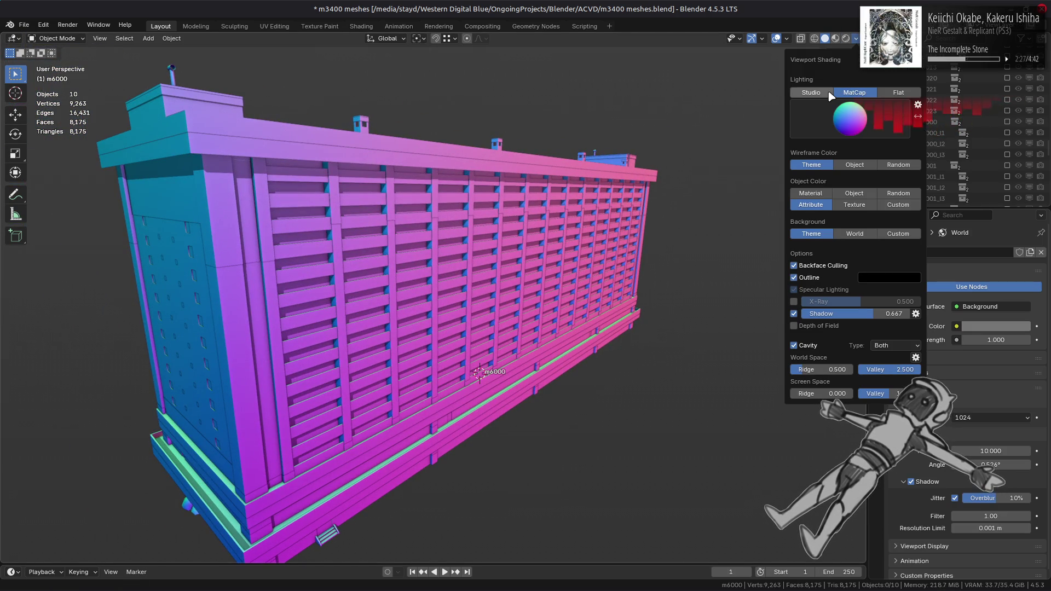
{"action": "left_click", "coordinate": [830, 93]}
{"action": "left_click", "coordinate": [850, 117]}
{"action": "left_click", "coordinate": [733, 162]}
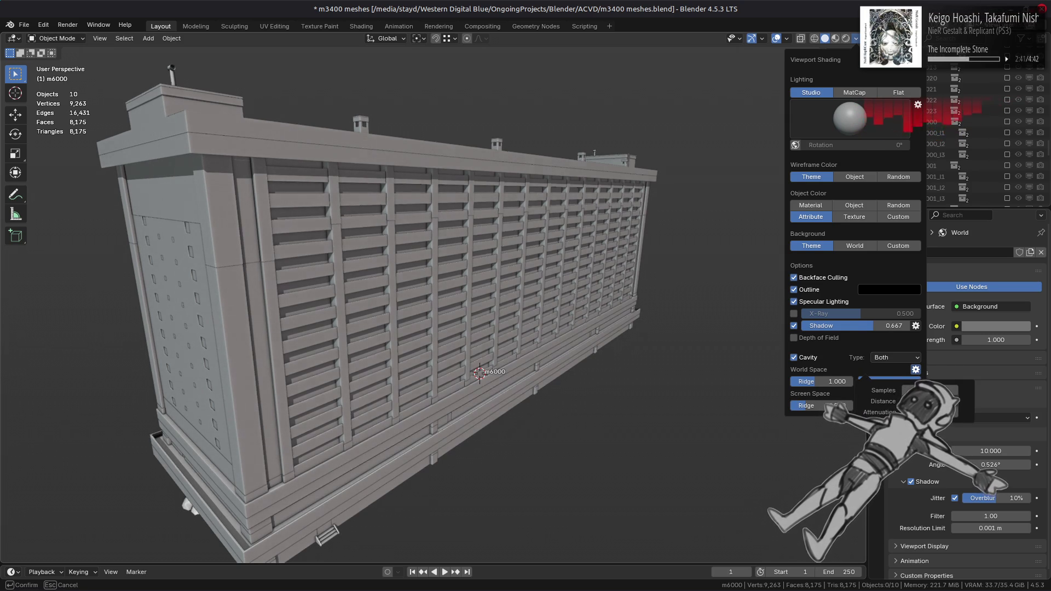
Step: Set the viewport shadow strength to 0.5 for softer shadows
{"action": "left_click", "coordinate": [797, 325]}
{"action": "left_click", "coordinate": [793, 326]}
{"action": "left_click", "coordinate": [794, 326]}
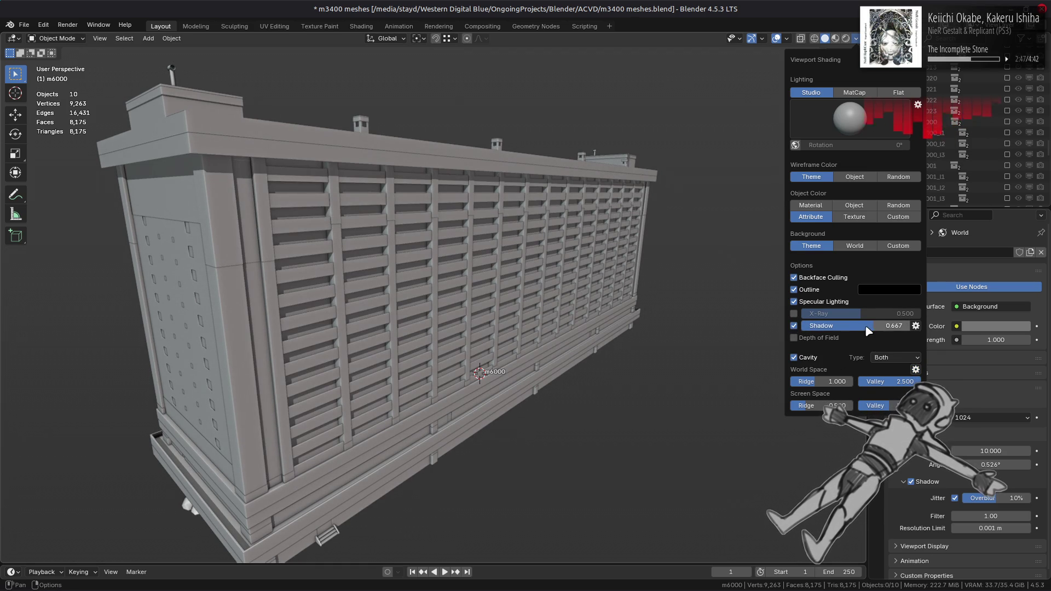
{"action": "type", "text": ".33"}
{"action": "key", "text": "Return"}
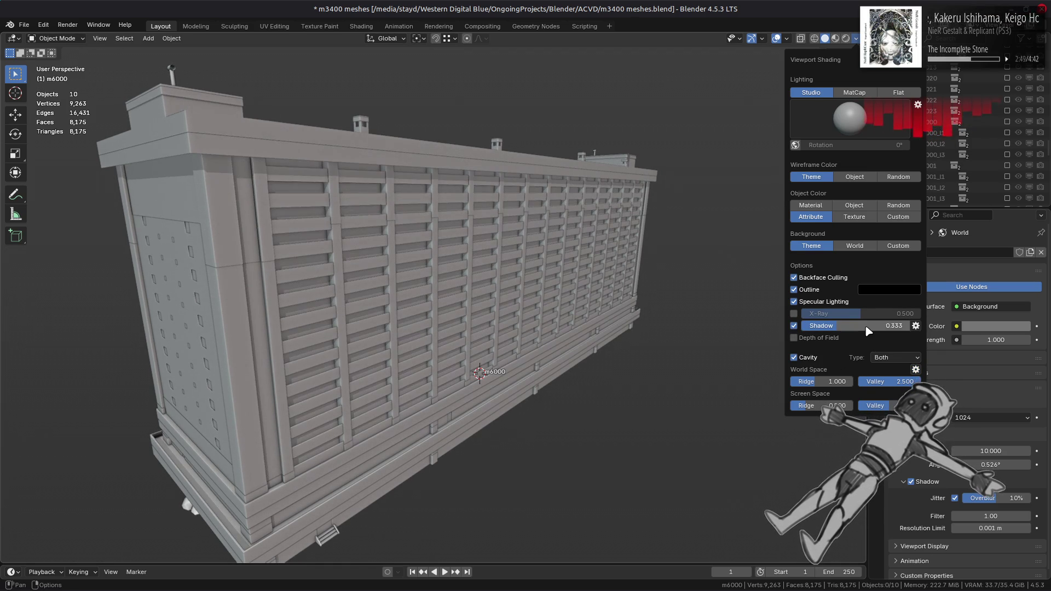
{"action": "type", "text": "0.5"}
{"action": "key", "text": "Return"}
{"action": "double_click", "coordinate": [866, 327]}
{"action": "key", "text": "BackSpace"}
{"action": "key", "text": "Return"}
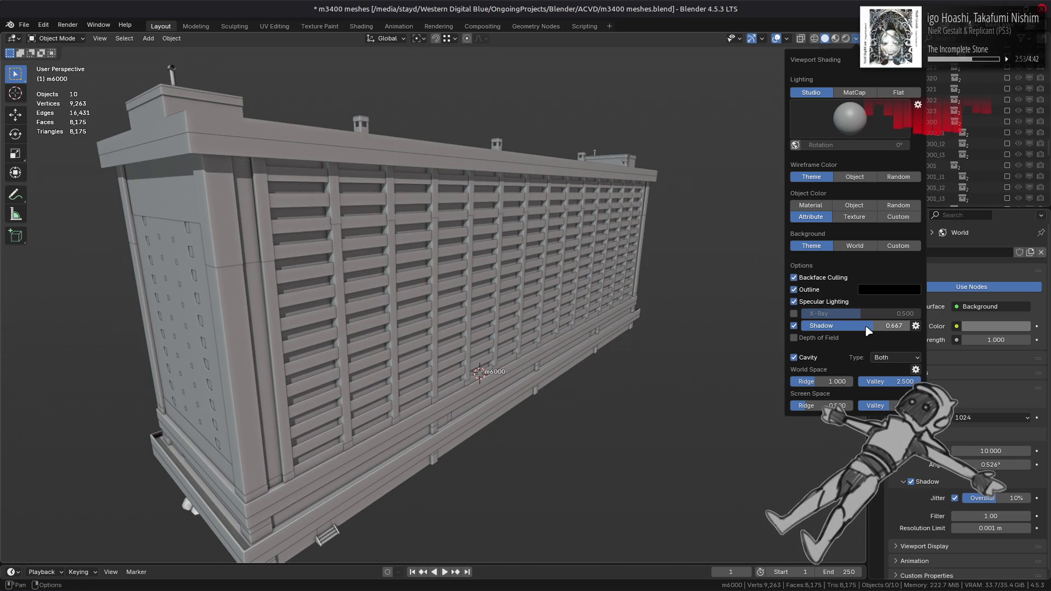
{"action": "type", "text": "0.5"}
{"action": "key", "text": "Return"}
{"action": "mouse_move", "coordinate": [684, 328]}
{"action": "middle_mouse_down"}
{"action": "mouse_move", "coordinate": [458, 297]}
{"action": "mouse_move", "coordinate": [319, 310]}
{"action": "mouse_move", "coordinate": [488, 300]}
{"action": "mouse_move", "coordinate": [426, 301]}
{"action": "mouse_move", "coordinate": [452, 316]}
{"action": "middle_mouse_up"}
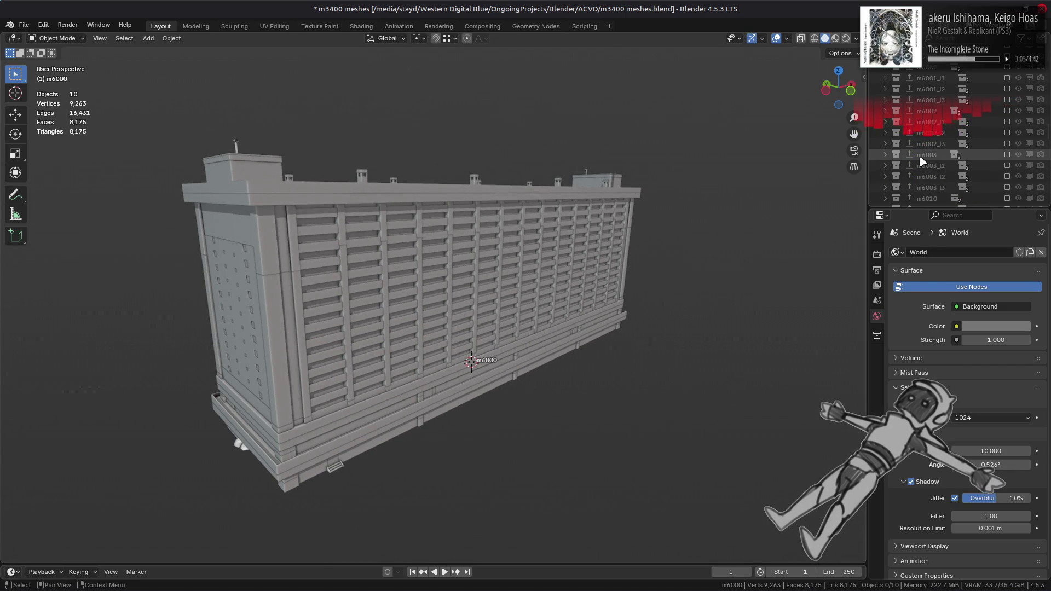
Step: Undo the excludes and the import, leaving the scene with no objects
{"action": "scroll", "coordinate": [922, 160], "scroll_direction": "up", "scroll_amount": 6}
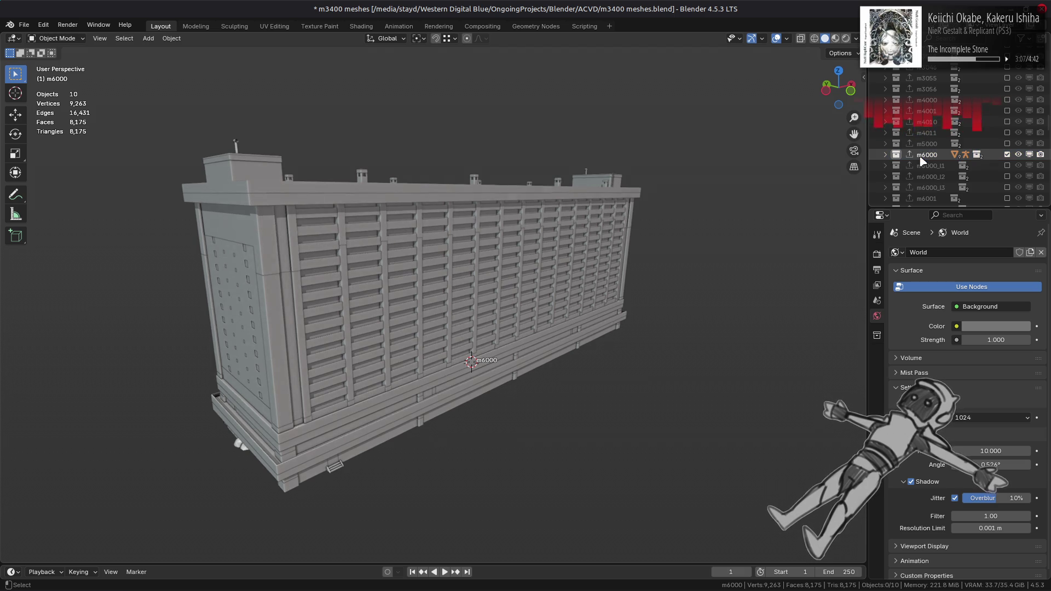
{"action": "key", "text": "ctrl+z"}
{"action": "key", "text": "ctrl+z"}
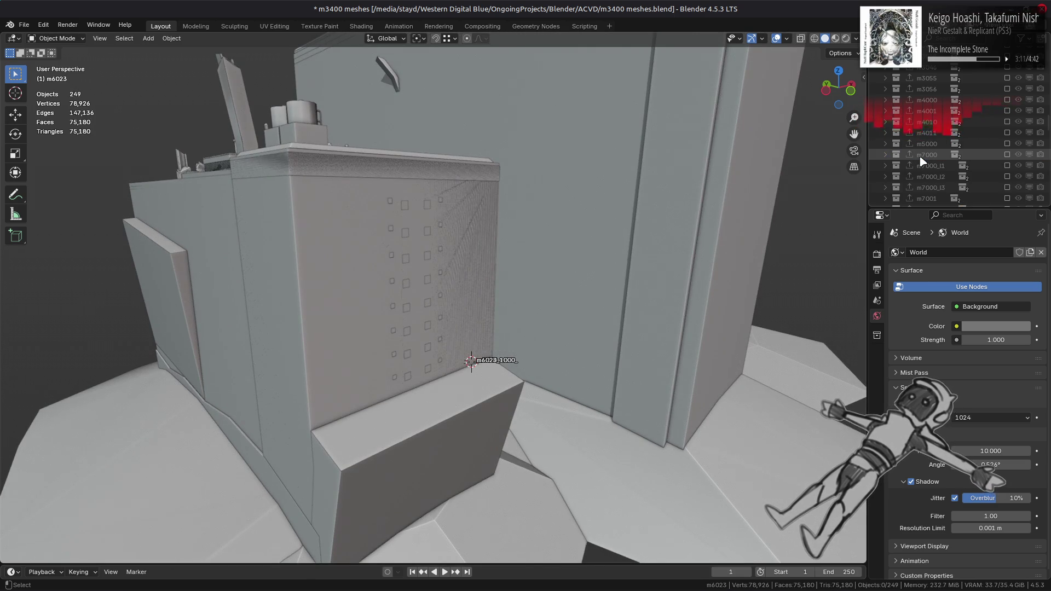
{"action": "key", "text": "ctrl+z"}
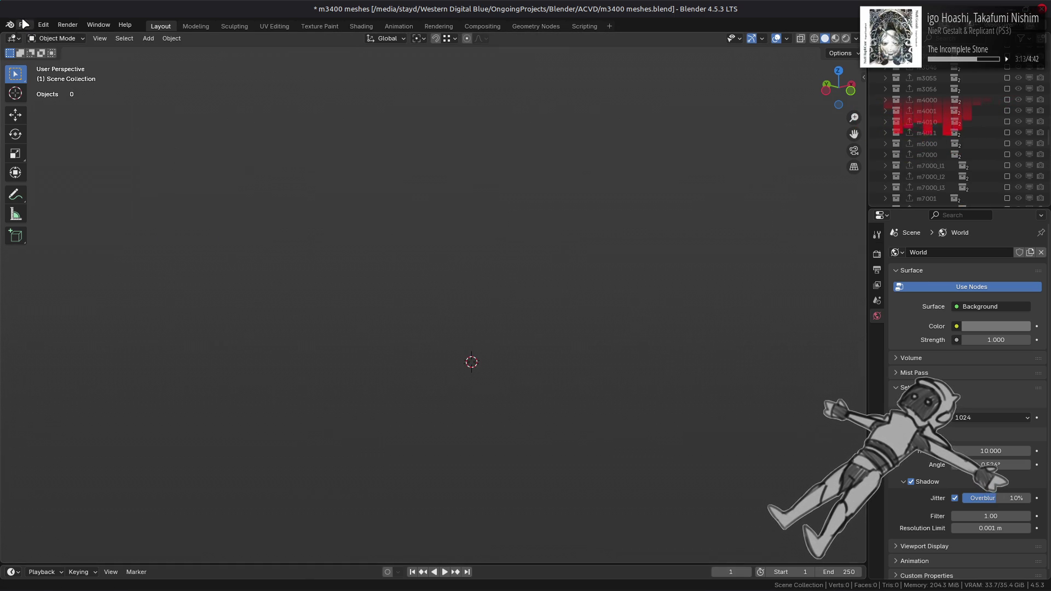
Step: Purge the 373 unused data-blocks and save m3400 meshes.blend
{"action": "left_click", "coordinate": [24, 24]}
{"action": "mouse_move", "coordinate": [96, 228]}
{"action": "left_click", "coordinate": [164, 239]}
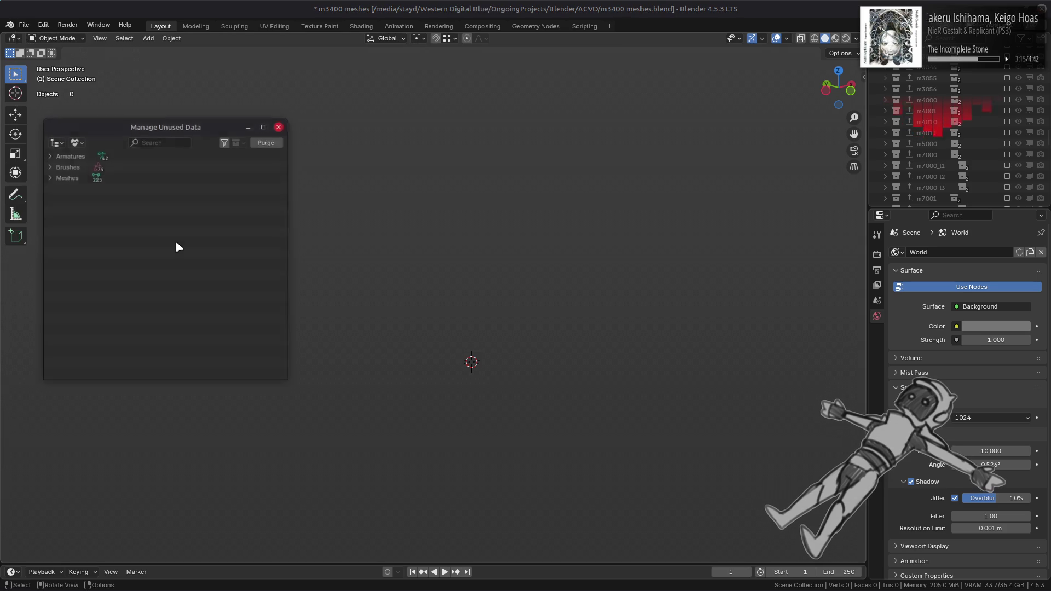
{"action": "left_click", "coordinate": [277, 129]}
{"action": "left_click", "coordinate": [24, 24]}
{"action": "mouse_move", "coordinate": [96, 227]}
{"action": "left_click", "coordinate": [185, 249]}
{"action": "left_click", "coordinate": [155, 300]}
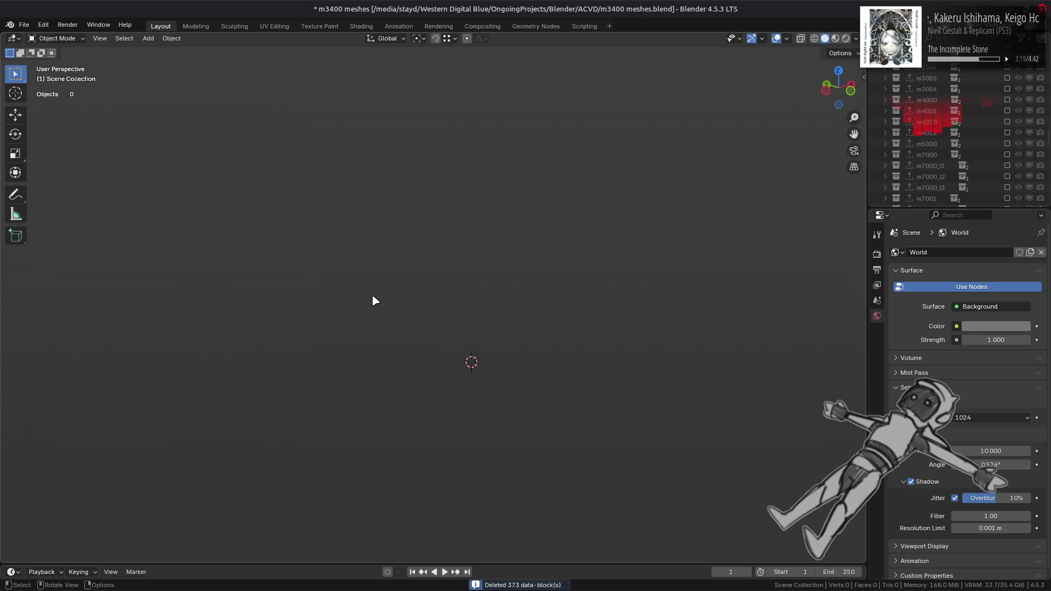
{"action": "key", "text": "ctrl+s"}
{"action": "key", "text": "alt+Tab"}
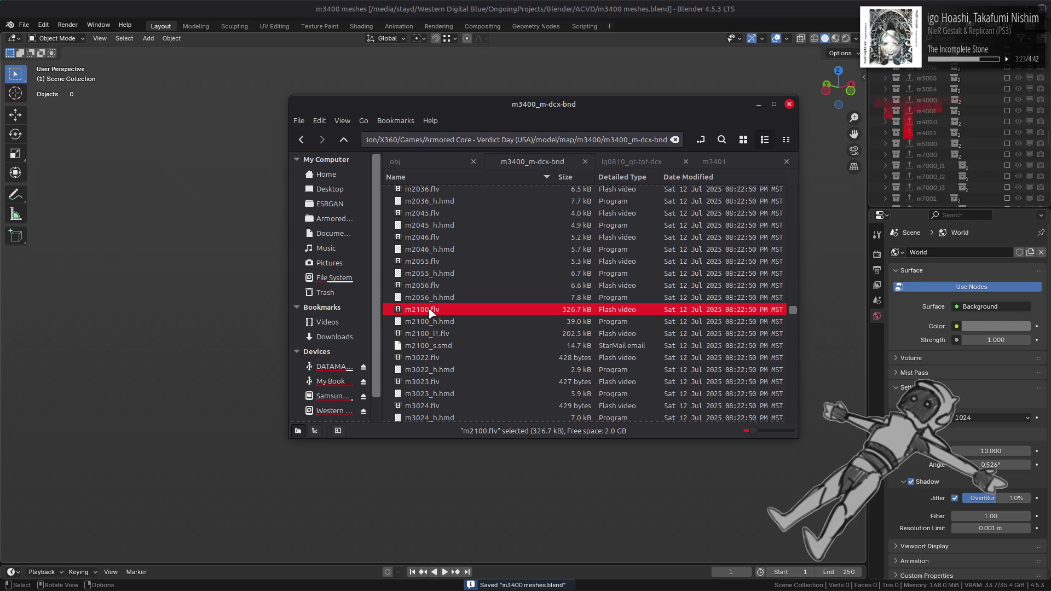
Step: Drop m2100.flv into Blender and choose the FLVER importer
{"action": "left_click_drag", "start_coordinate": [187, 293], "coordinate": [186, 288]}
{"action": "left_click", "coordinate": [186, 288]}
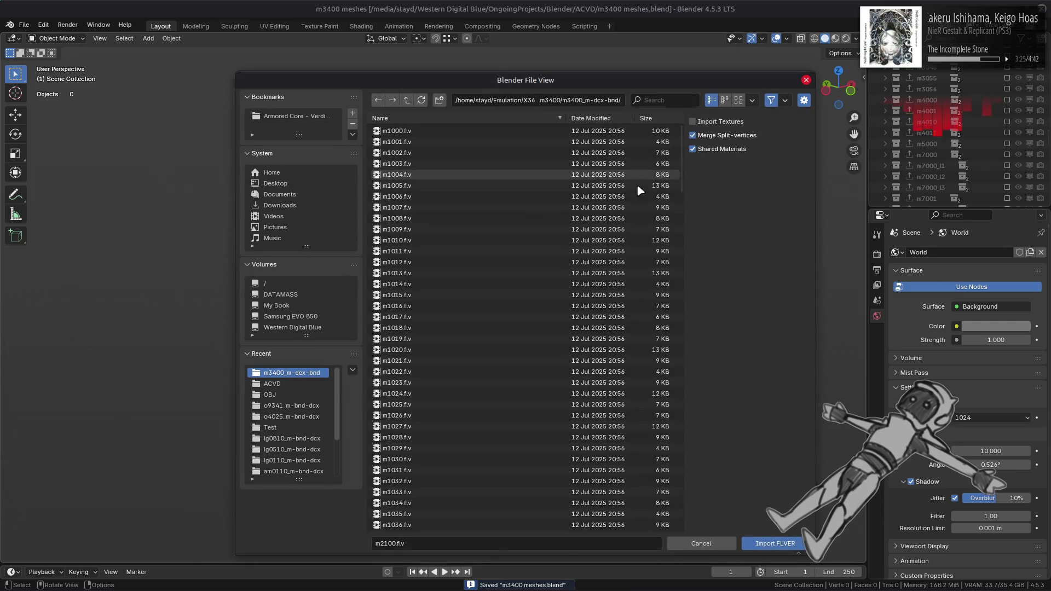
{"action": "scroll", "coordinate": [507, 268], "scroll_direction": "down", "scroll_amount": 15}
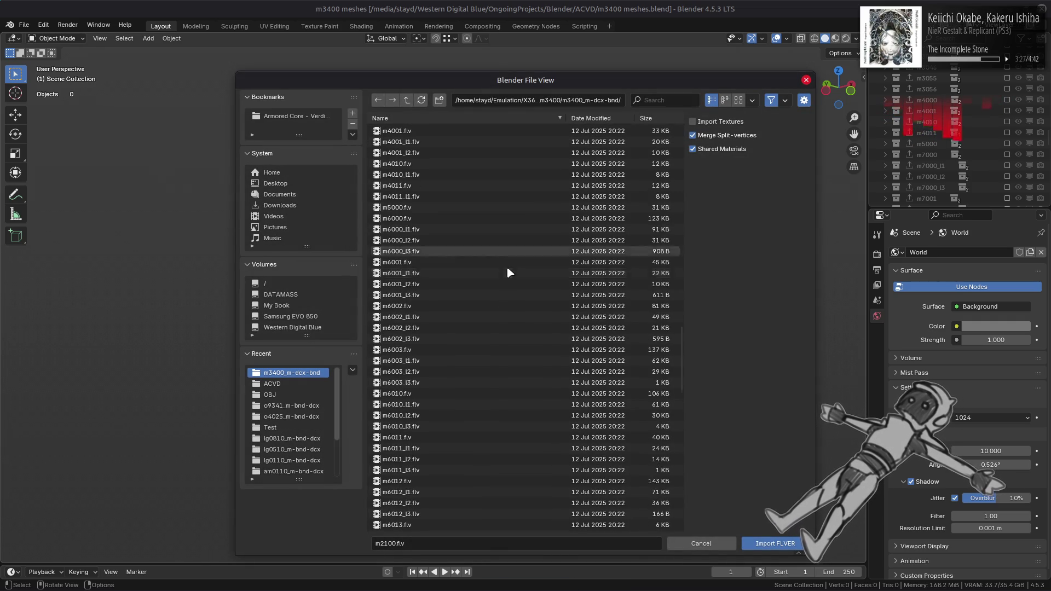
Step: Import m6000.flv through m6023.flv and watch the import progress log
{"action": "left_click", "coordinate": [424, 218]}
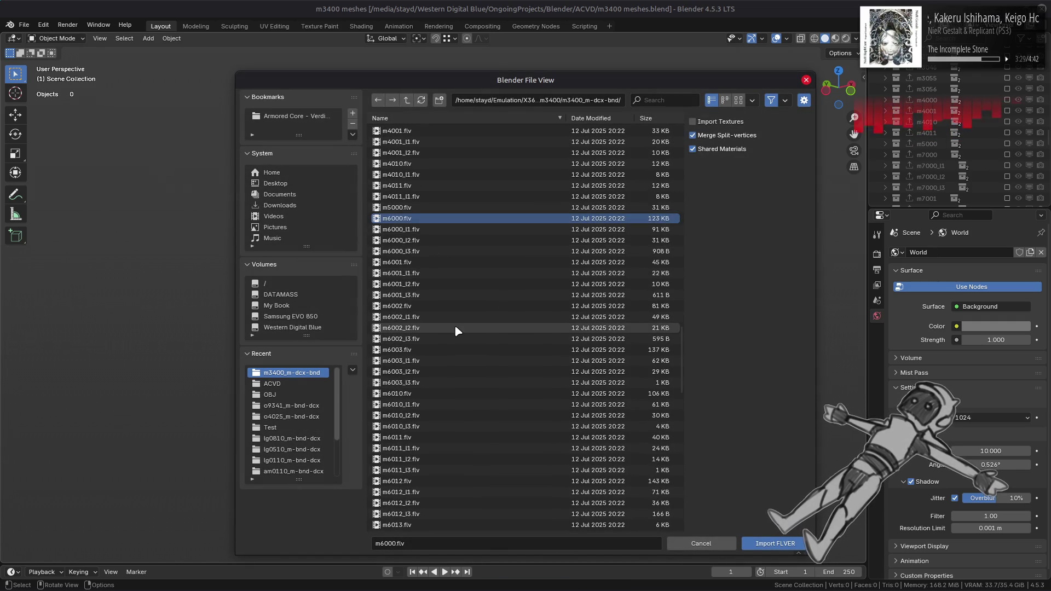
{"action": "scroll", "coordinate": [454, 330], "scroll_direction": "down", "scroll_amount": 4}
{"action": "left_click", "coordinate": [439, 437], "text": "shift"}
{"action": "scroll", "coordinate": [439, 437], "scroll_direction": "up", "scroll_amount": 1}
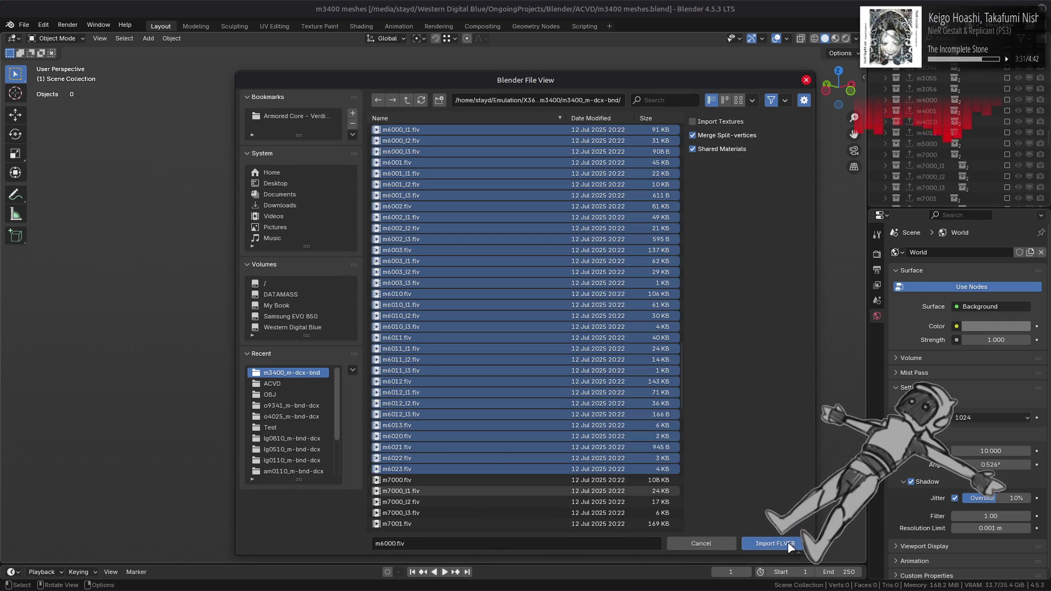
{"action": "left_click", "coordinate": [790, 548]}
{"action": "key", "text": "alt+Tab"}
{"action": "key", "text": "alt+Tab"}
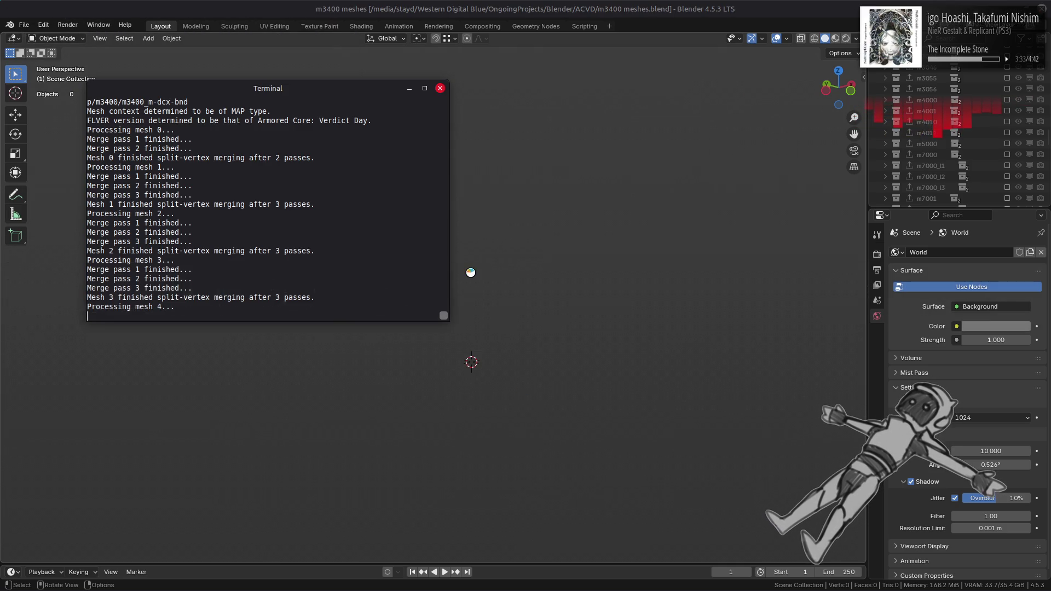
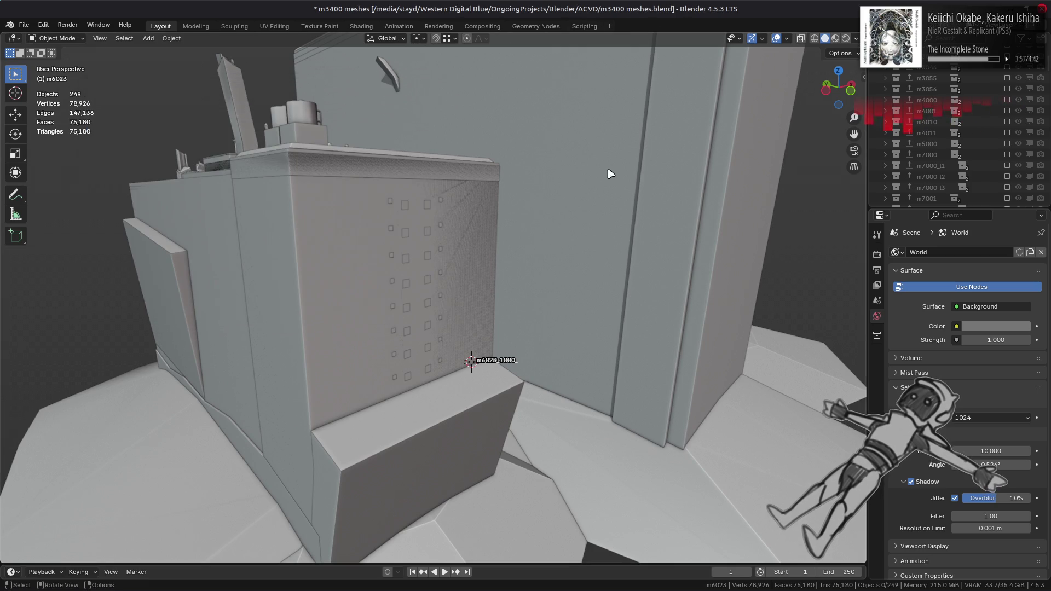
Step: Increase the Shadow value in the solid viewport shading so the building's shapes stand out
{"action": "scroll", "coordinate": [611, 190], "scroll_direction": "down", "scroll_amount": 6}
{"action": "scroll", "coordinate": [611, 190], "scroll_direction": "up", "scroll_amount": 3}
{"action": "left_click", "coordinate": [857, 38]}
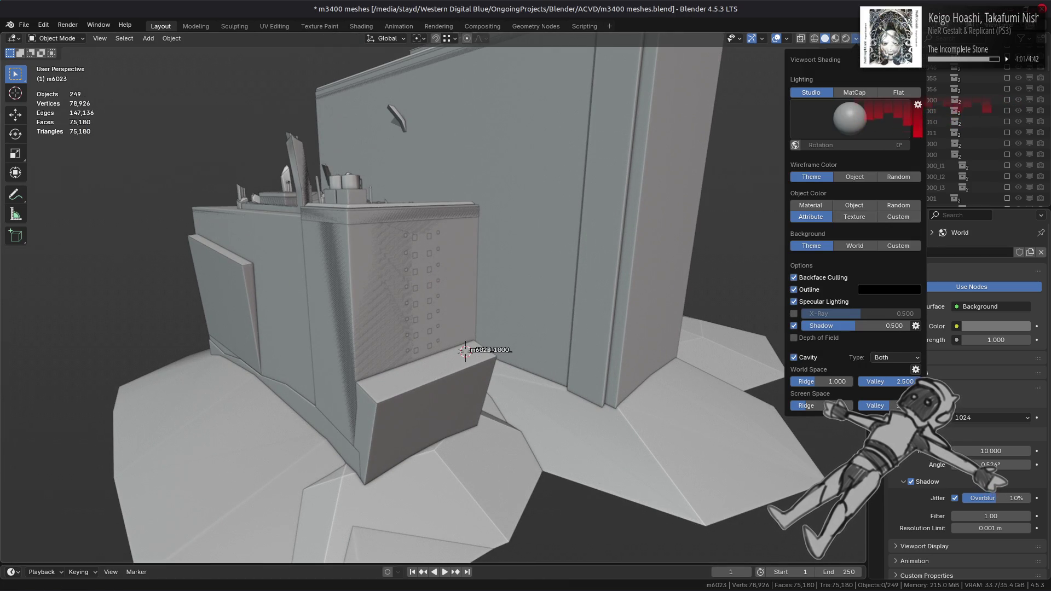
{"action": "left_click", "coordinate": [888, 325]}
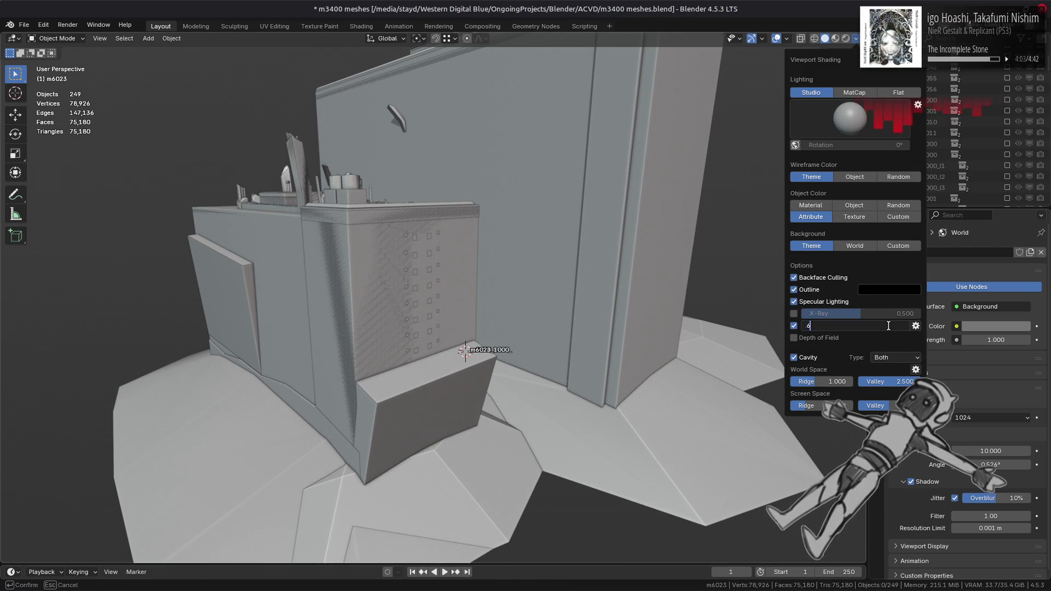
{"action": "key", "text": "Return"}
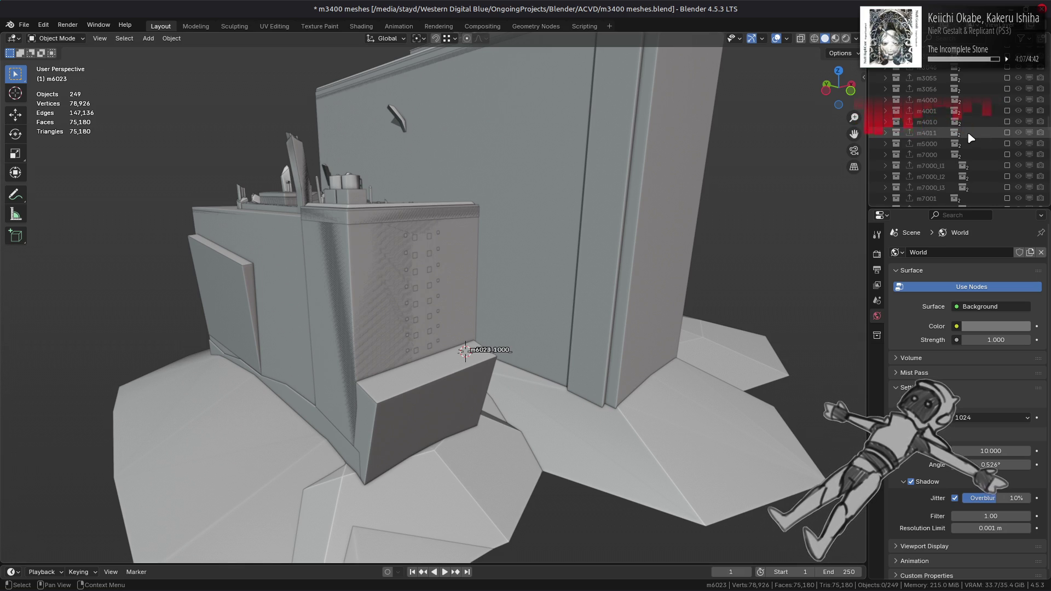
Step: Move the m6000 collections up above m7000 in the Outliner, beside m5000
{"action": "scroll", "coordinate": [970, 138], "scroll_direction": "down", "scroll_amount": 10}
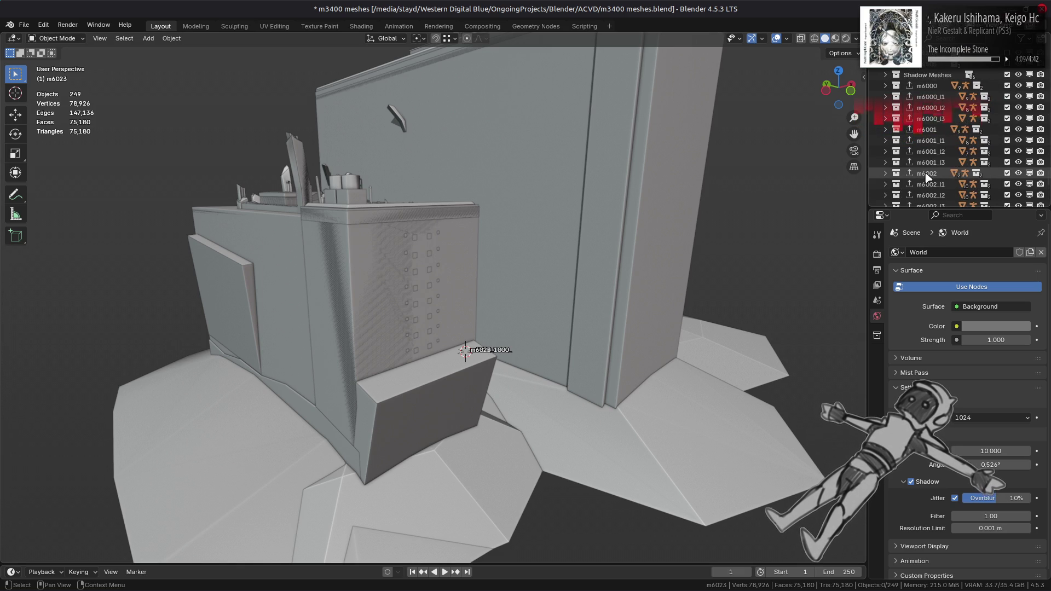
{"action": "scroll", "coordinate": [928, 177], "scroll_direction": "down", "scroll_amount": 5}
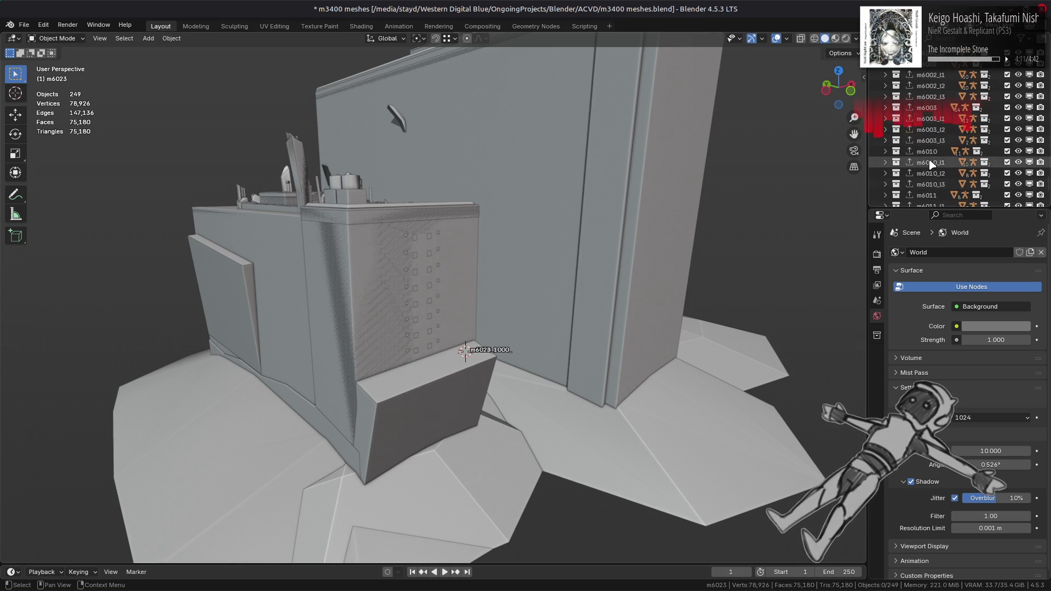
{"action": "scroll", "coordinate": [930, 163], "scroll_direction": "up", "scroll_amount": 5}
{"action": "left_click", "coordinate": [937, 87]}
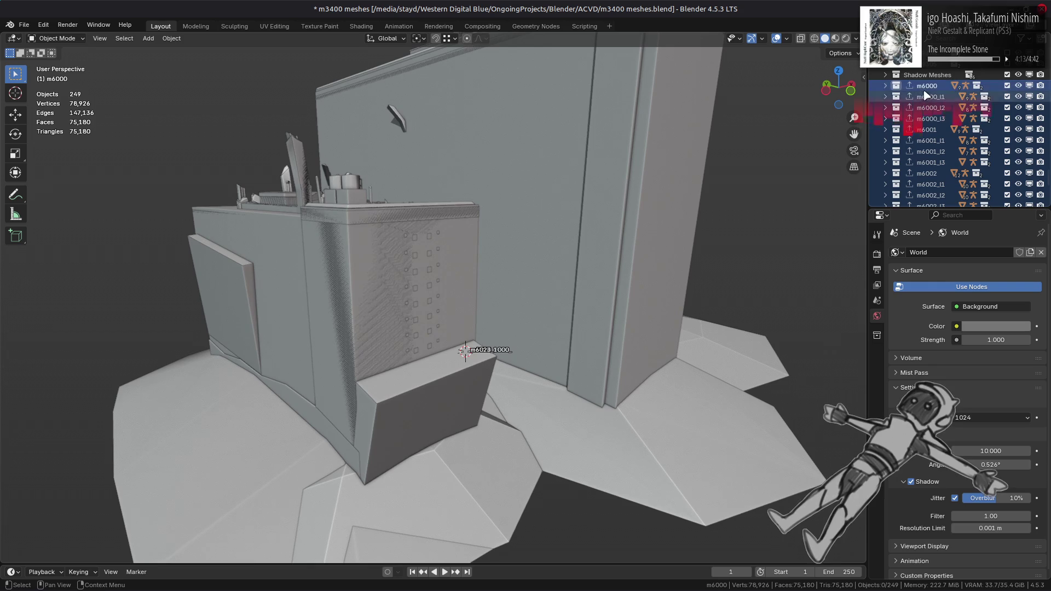
{"action": "scroll", "coordinate": [944, 93], "scroll_direction": "down", "scroll_amount": 10}
{"action": "scroll", "coordinate": [946, 97], "scroll_direction": "up", "scroll_amount": 10}
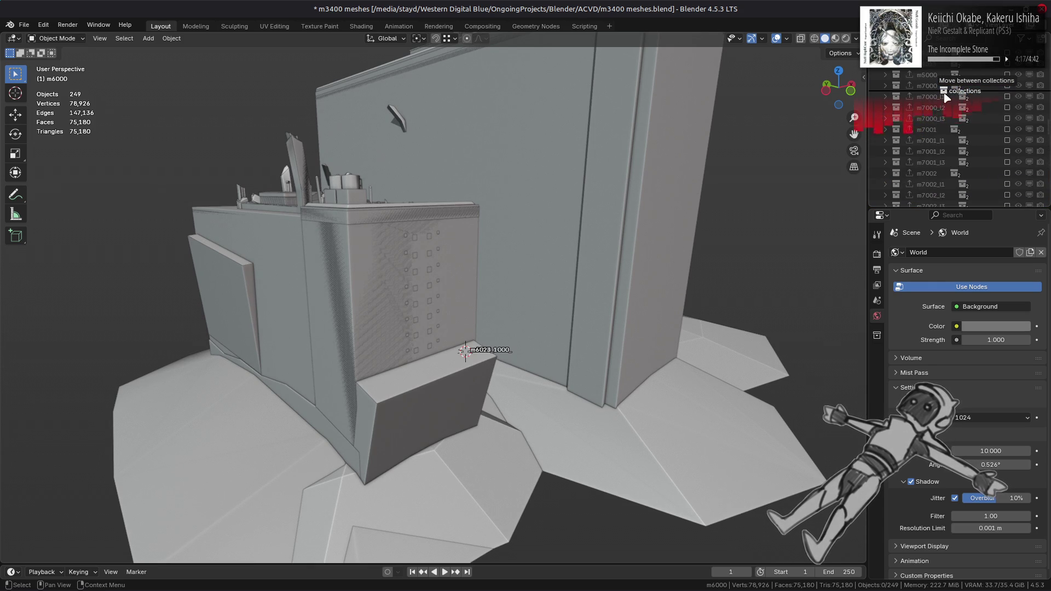
{"action": "scroll", "coordinate": [944, 137], "scroll_direction": "up", "scroll_amount": 3}
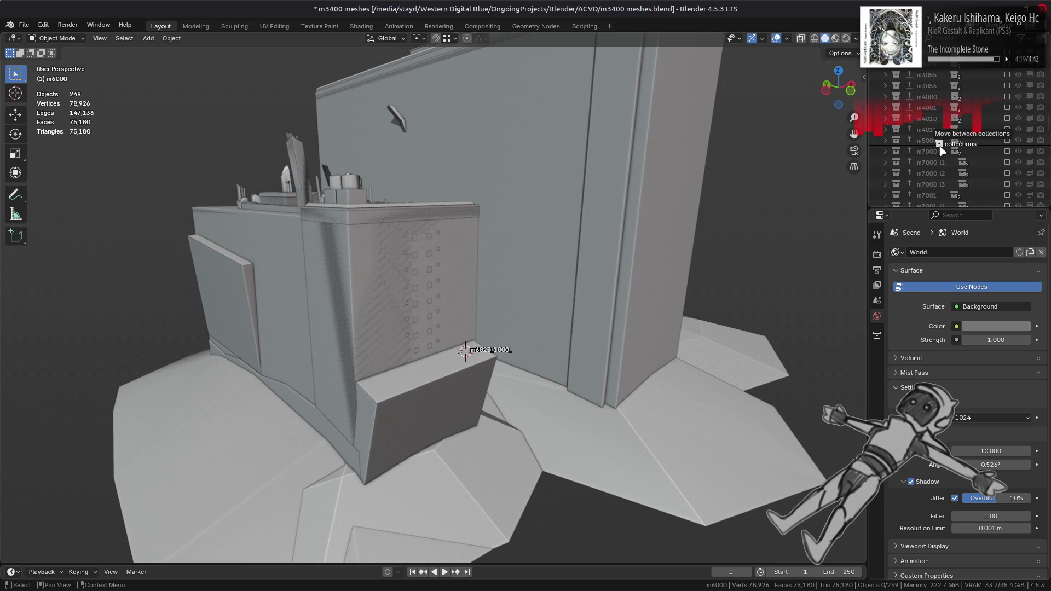
{"action": "left_click_drag", "start_coordinate": [942, 151], "coordinate": [948, 156]}
Step: Exclude the collections from m6000_l1 through m6023, leaving only the m6000 building
{"action": "scroll", "coordinate": [947, 156], "scroll_direction": "down", "scroll_amount": 2}
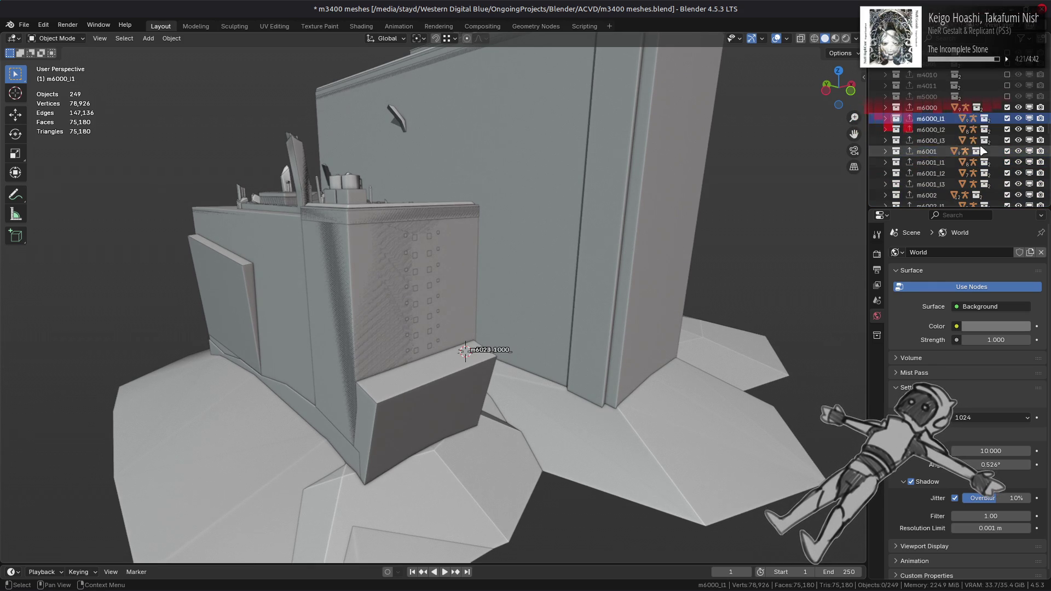
{"action": "left_click_drag", "start_coordinate": [1007, 119], "coordinate": [1008, 185]}
{"action": "scroll", "coordinate": [984, 149], "scroll_direction": "down", "scroll_amount": 6}
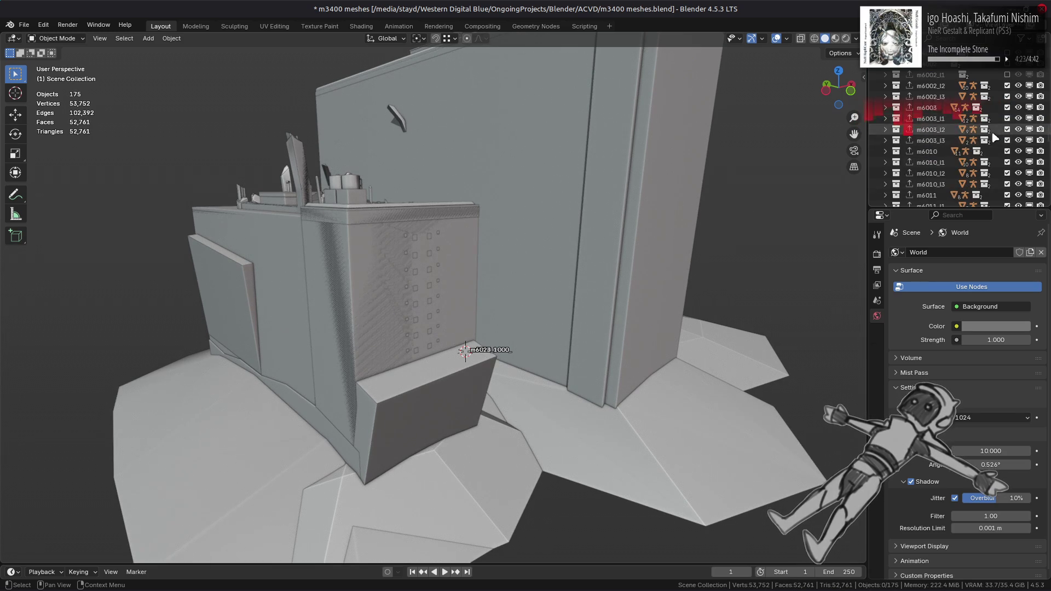
{"action": "left_click_drag", "start_coordinate": [1006, 75], "coordinate": [1008, 195]}
{"action": "scroll", "coordinate": [1008, 186], "scroll_direction": "down", "scroll_amount": 5}
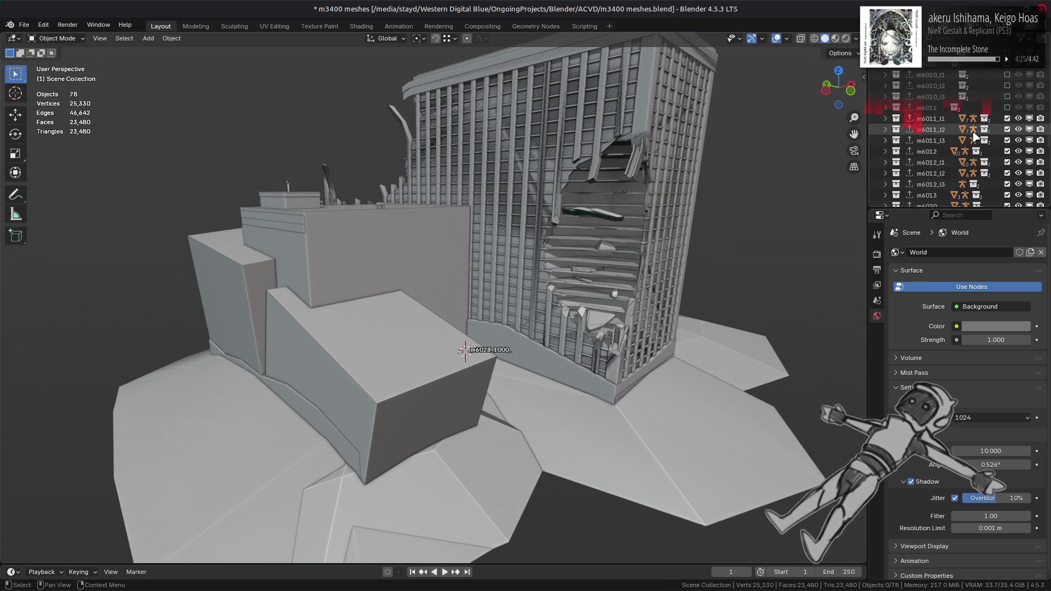
{"action": "left_click_drag", "start_coordinate": [1006, 97], "coordinate": [1008, 194]}
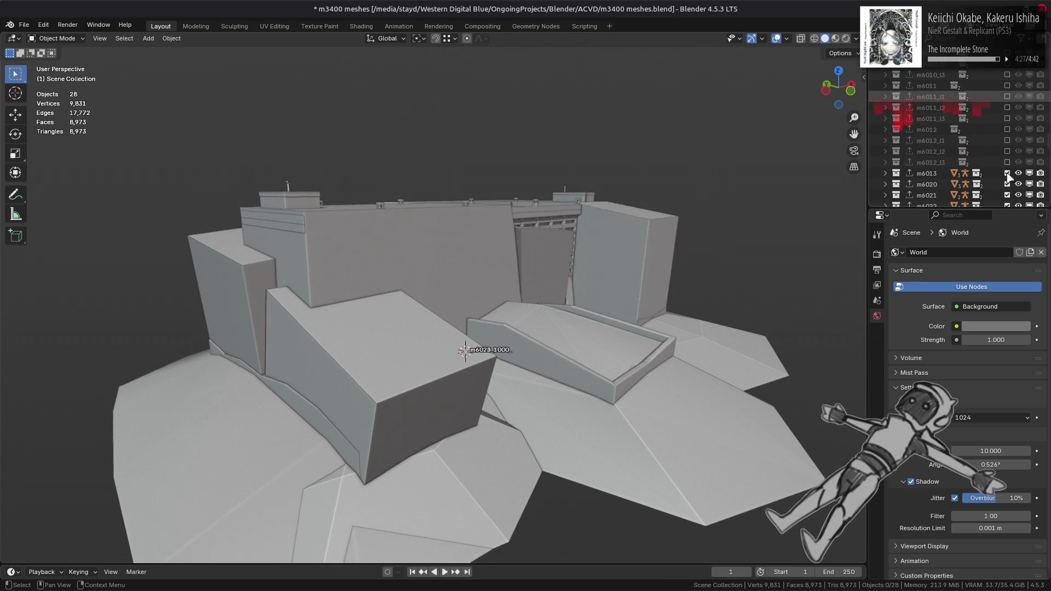
{"action": "scroll", "coordinate": [987, 149], "scroll_direction": "down", "scroll_amount": 5}
{"action": "left_click_drag", "start_coordinate": [1006, 97], "coordinate": [1007, 108]}
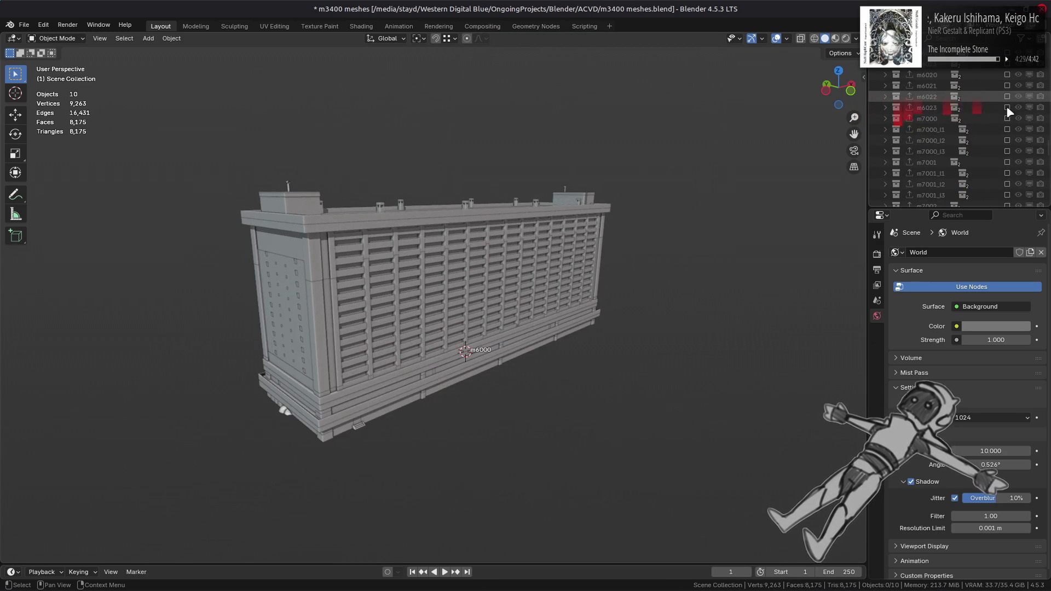
Step: Make the remaining building mesh active and save the blend file
{"action": "scroll", "coordinate": [640, 274], "scroll_direction": "up", "scroll_amount": 5}
{"action": "scroll", "coordinate": [629, 274], "scroll_direction": "down", "scroll_amount": 4}
{"action": "middle_click_drag", "start_coordinate": [628, 274], "coordinate": [637, 269]}
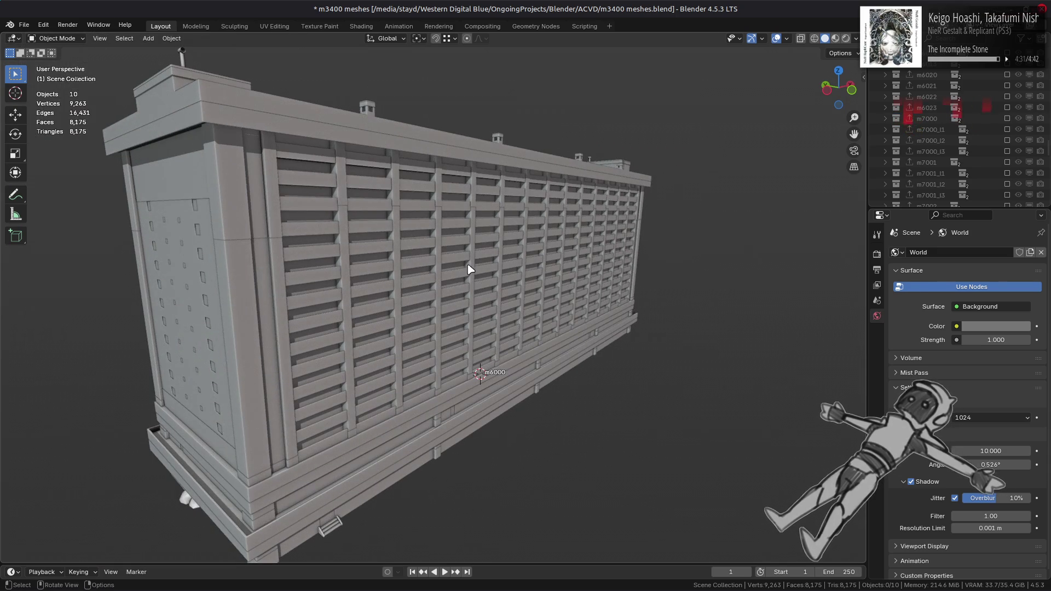
{"action": "left_click", "coordinate": [533, 265]}
{"action": "key", "text": "ctrl+s"}
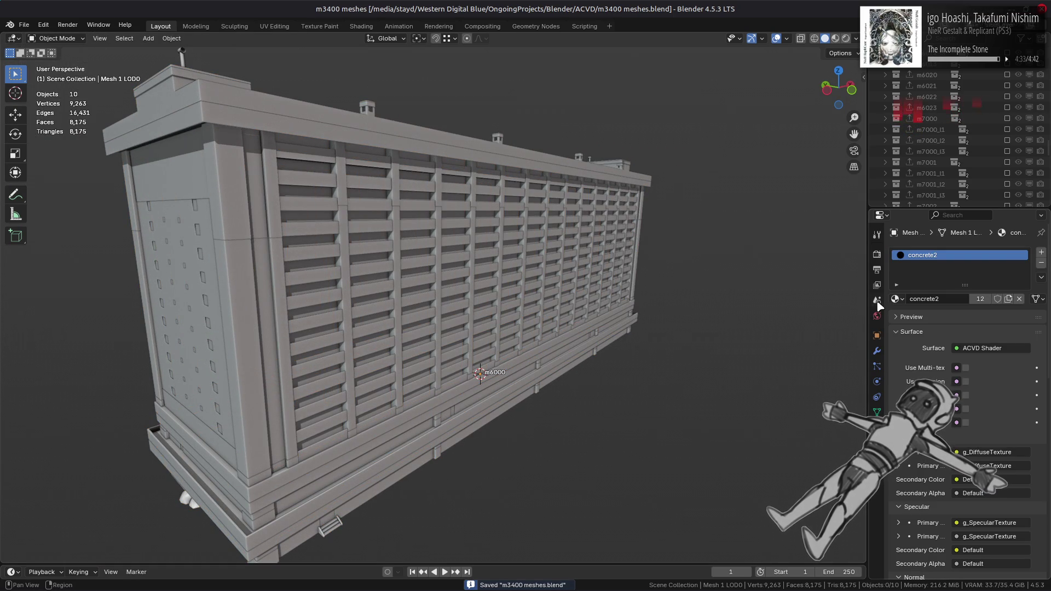
Step: Find the building mesh in the Outliner and check its concrete1 and concrete2 materials
{"action": "left_click", "coordinate": [244, 284]}
{"action": "key", "text": "KP_Decimal"}
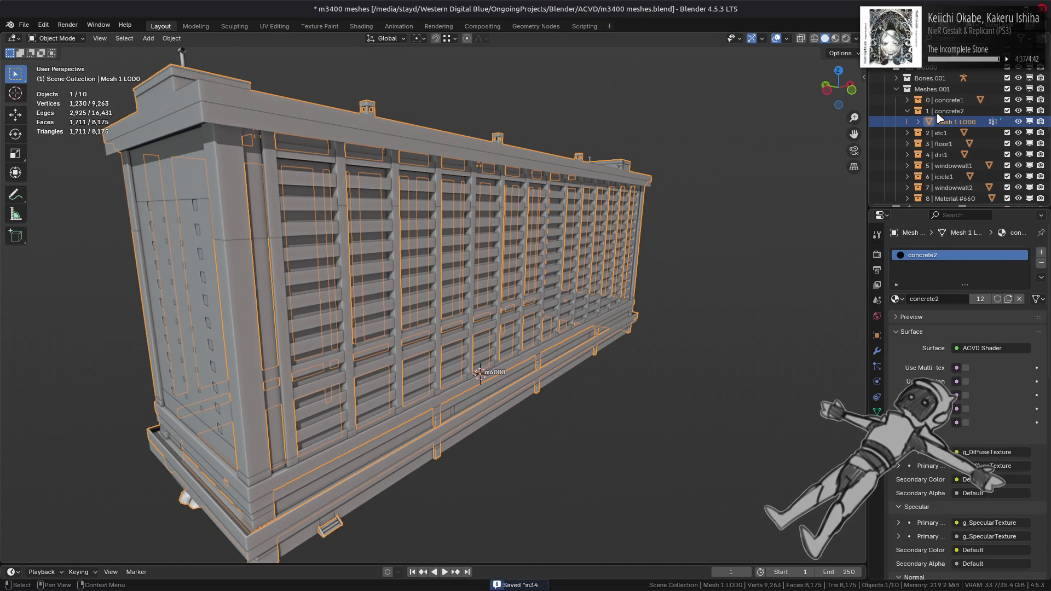
{"action": "left_click", "coordinate": [907, 100]}
{"action": "left_click", "coordinate": [945, 110]}
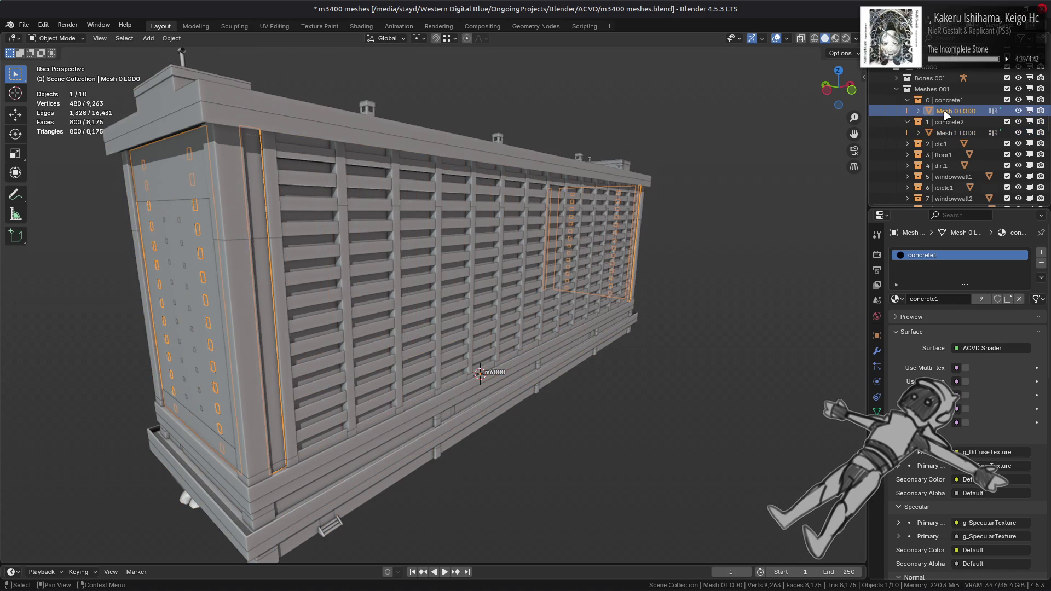
{"action": "left_click", "coordinate": [907, 100]}
{"action": "left_click", "coordinate": [907, 111]}
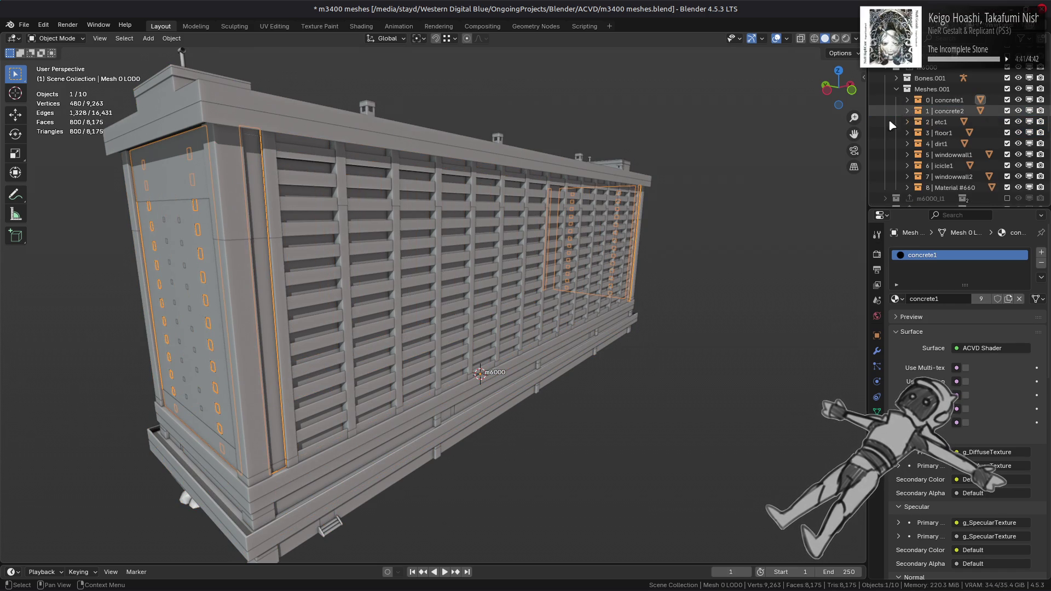
{"action": "left_click", "coordinate": [740, 182]}
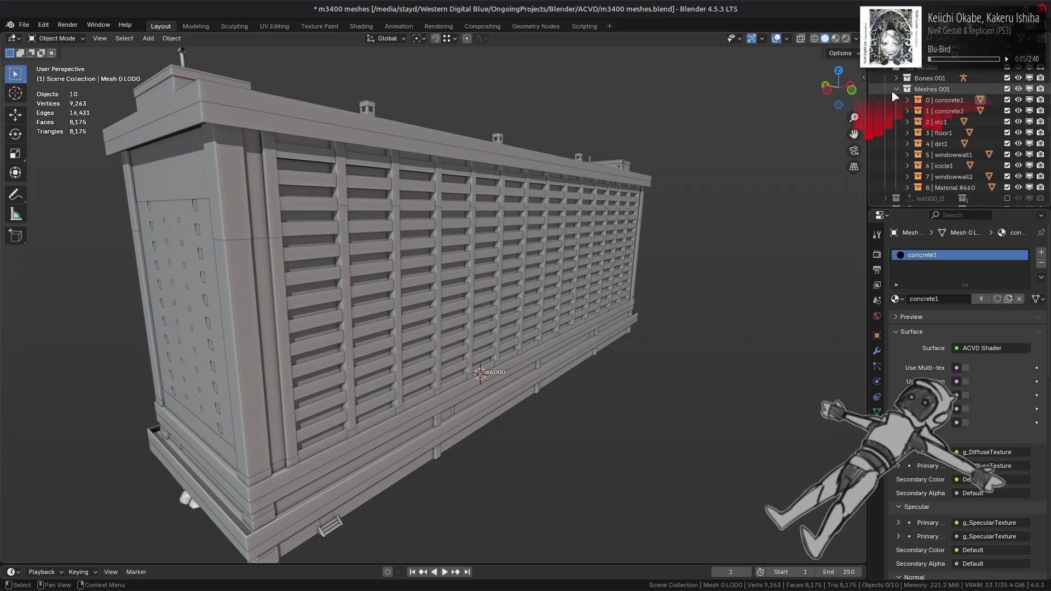
{"action": "left_click", "coordinate": [886, 68]}
{"action": "left_click", "coordinate": [584, 224]}
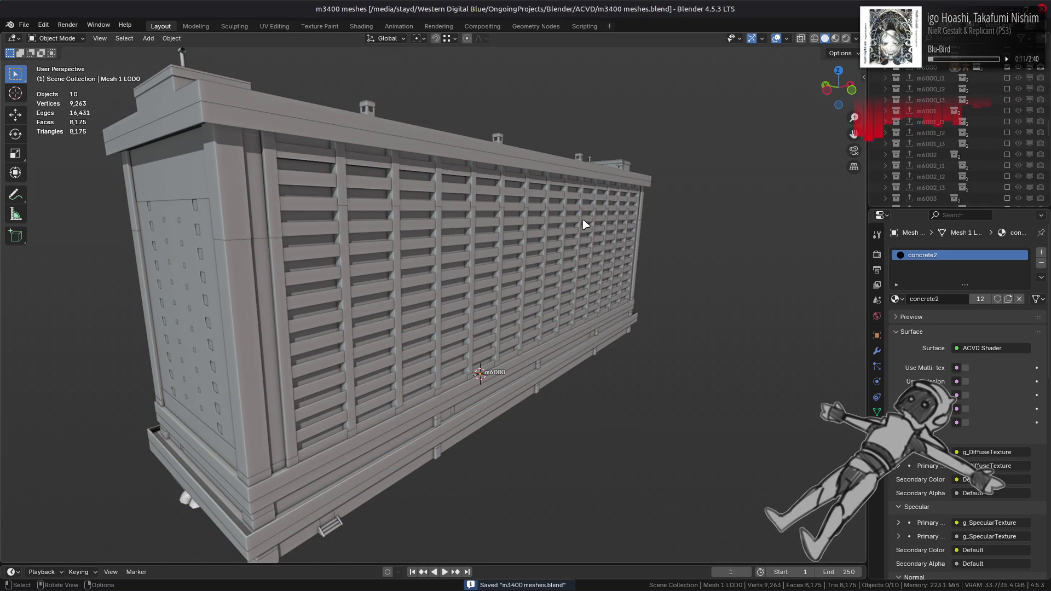
Step: Expand the Shadow Meshes collection and pick m2100_s.smd in the SMD import browser
{"action": "mouse_move", "coordinate": [608, 217]}
{"action": "middle_mouse_down"}
{"action": "mouse_move", "coordinate": [616, 201]}
{"action": "mouse_move", "coordinate": [605, 215]}
{"action": "middle_mouse_up"}
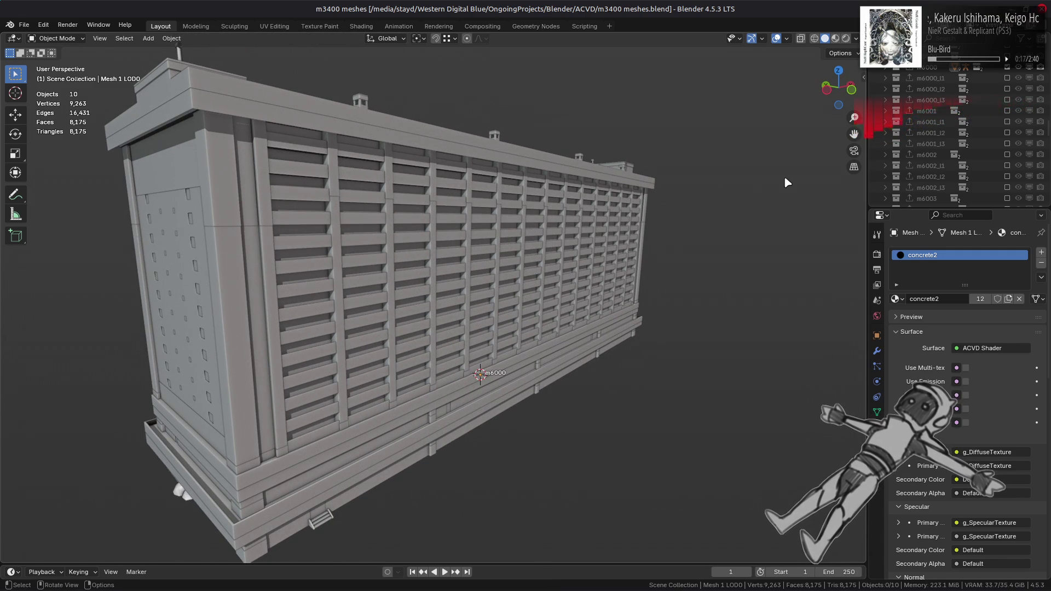
{"action": "scroll", "coordinate": [902, 164], "scroll_direction": "down", "scroll_amount": 15}
{"action": "left_click", "coordinate": [885, 196]}
{"action": "scroll", "coordinate": [919, 137], "scroll_direction": "down", "scroll_amount": 5}
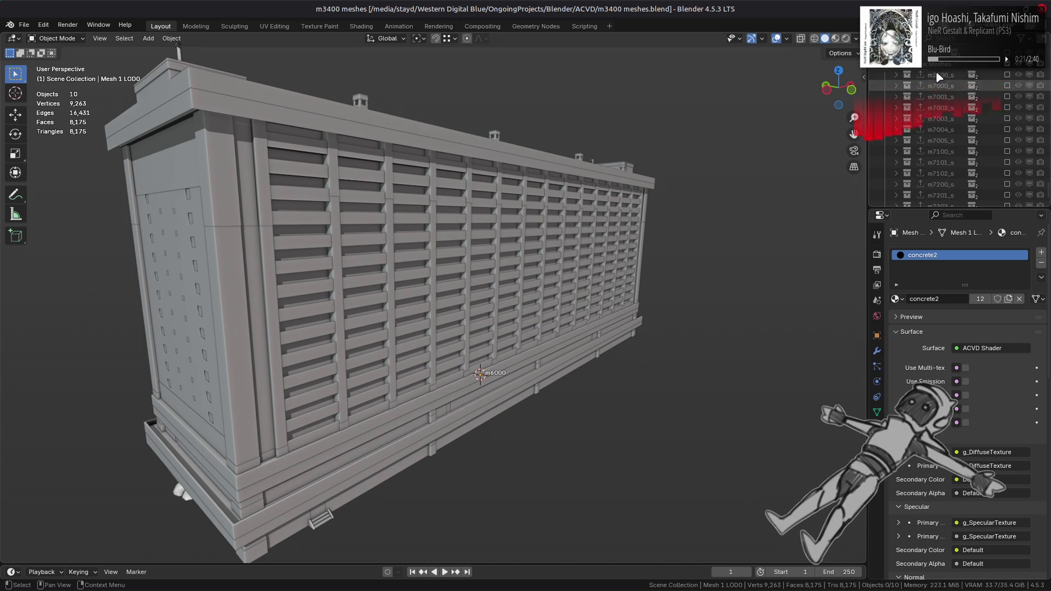
{"action": "key", "text": "alt+Tab"}
{"action": "key", "text": "alt+Tab"}
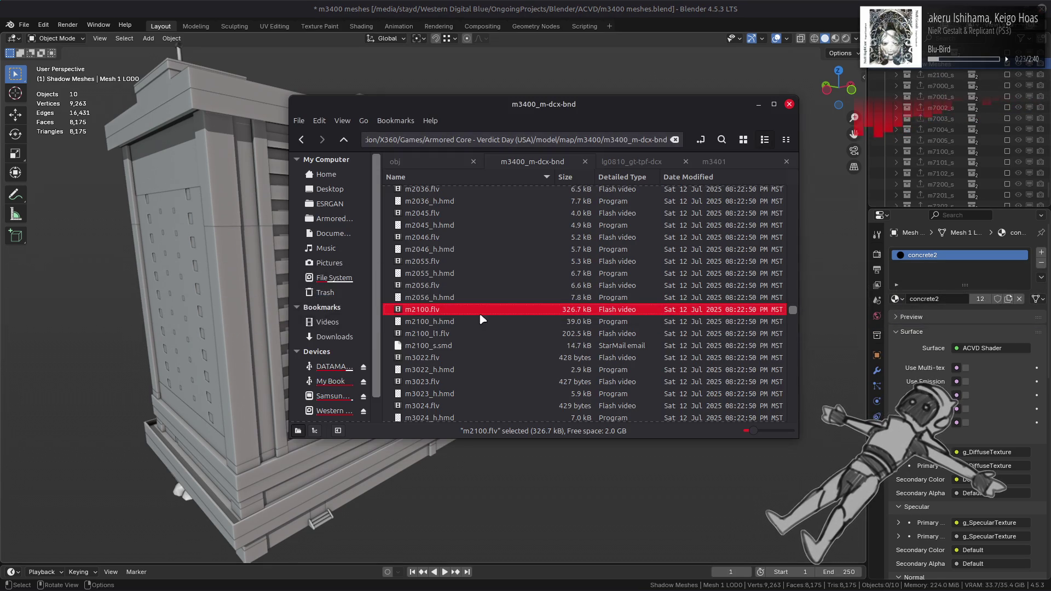
{"action": "left_click", "coordinate": [464, 345]}
{"action": "key", "text": "alt+Tab"}
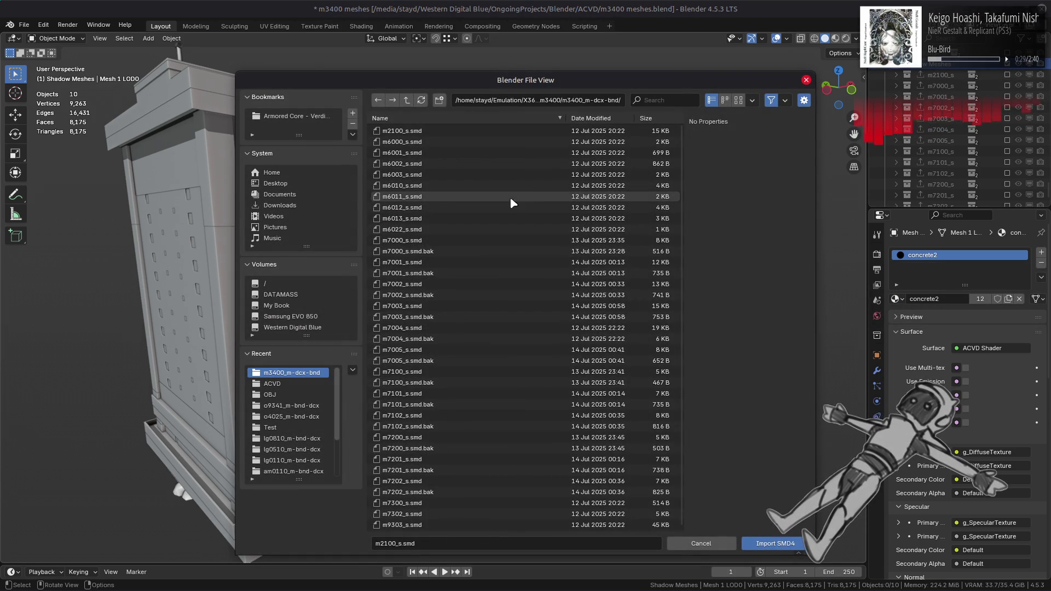
Step: Select m6000_s.smd through m6022_s.smd and import them with Import SMD4
{"action": "left_click", "coordinate": [481, 230]}
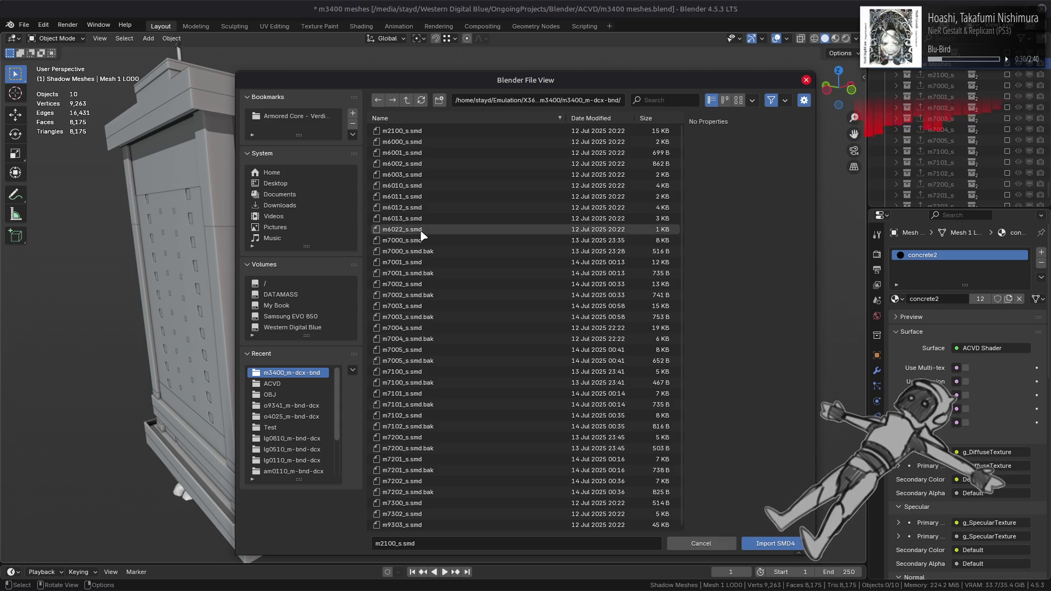
{"action": "left_click", "coordinate": [430, 146], "text": "shift"}
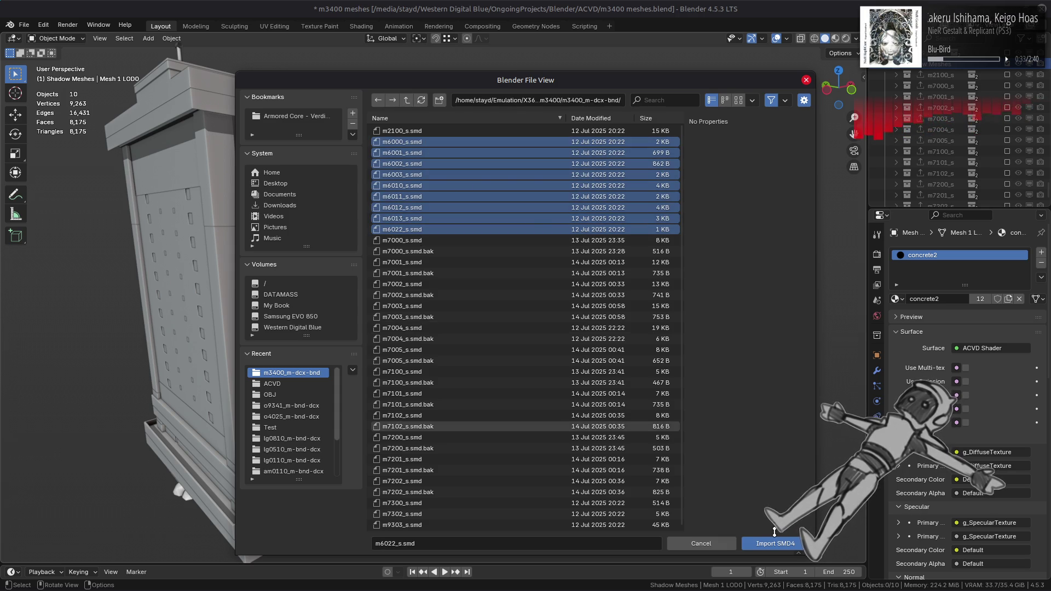
{"action": "left_click", "coordinate": [775, 544]}
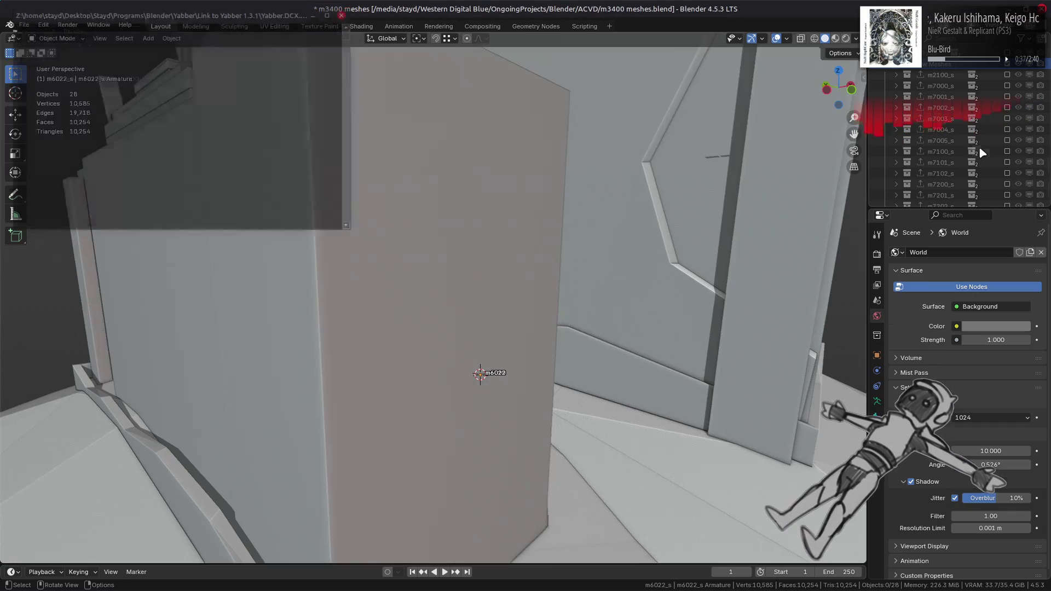
Step: Select the m6000_s–m6022_s collections and drag them toward Shadow Meshes
{"action": "scroll", "coordinate": [970, 154], "scroll_direction": "down", "scroll_amount": 5}
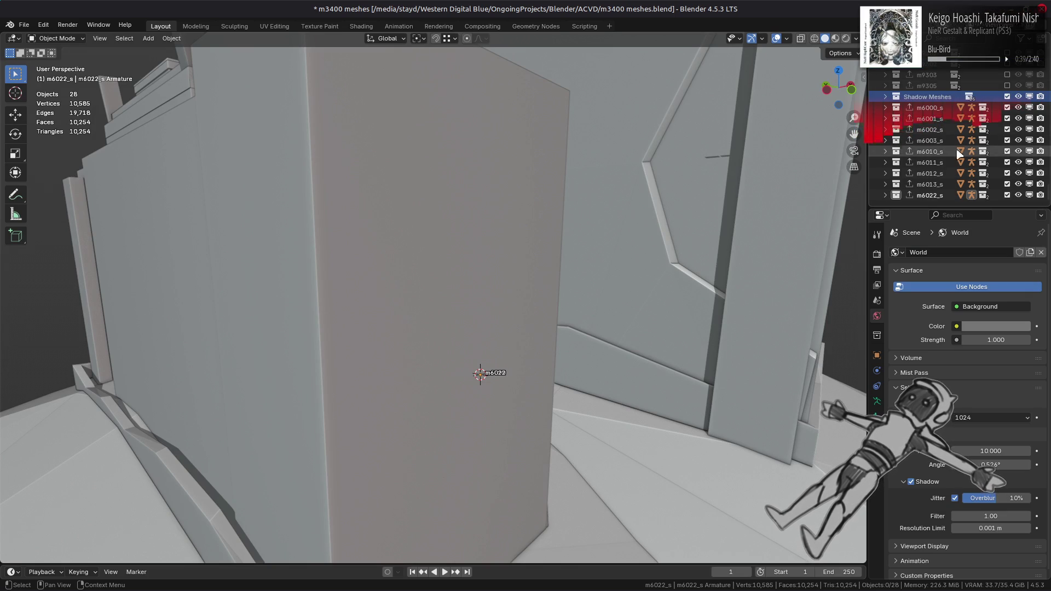
{"action": "scroll", "coordinate": [560, 234], "scroll_direction": "down", "scroll_amount": 8}
{"action": "middle_click_drag", "start_coordinate": [560, 234], "coordinate": [551, 259]}
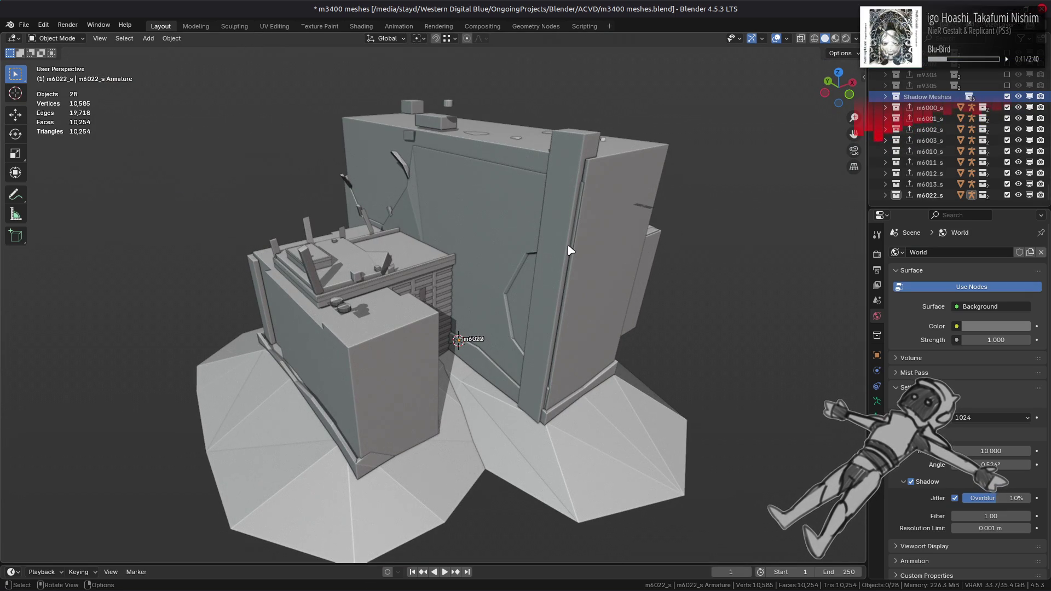
{"action": "left_click", "coordinate": [892, 107]}
{"action": "left_click", "coordinate": [886, 97]}
{"action": "left_click", "coordinate": [929, 195]}
{"action": "mouse_move", "coordinate": [928, 114]}
{"action": "left_mouse_down"}
{"action": "mouse_move", "coordinate": [958, 127]}
{"action": "mouse_move", "coordinate": [958, 88]}
{"action": "left_mouse_up"}
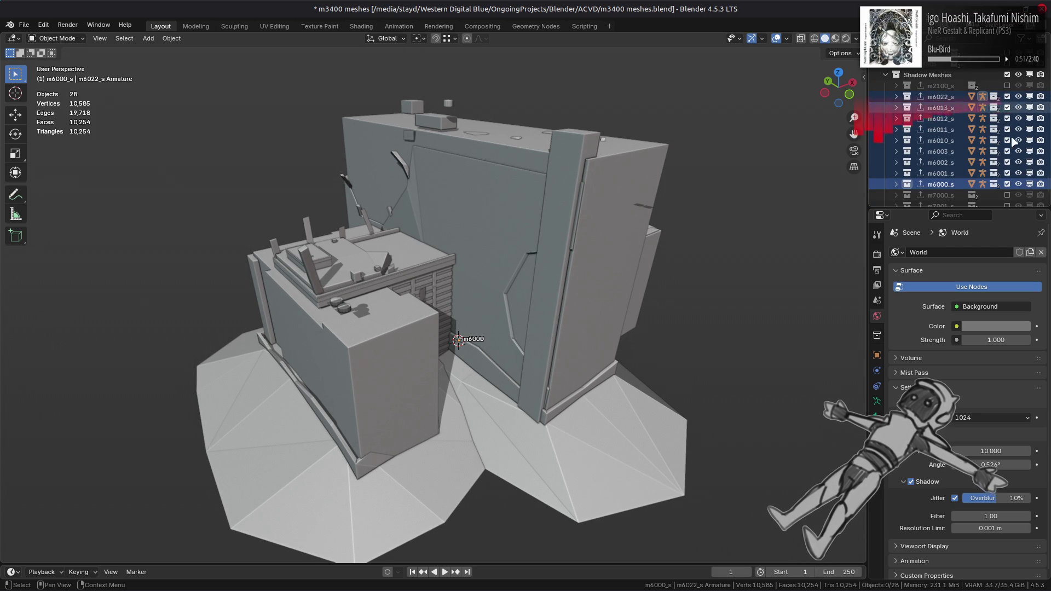
Step: Undo the accidental exclusion and drop the m6xxx collections inside Shadow Meshes
{"action": "left_click_drag", "start_coordinate": [1007, 118], "coordinate": [1007, 184]}
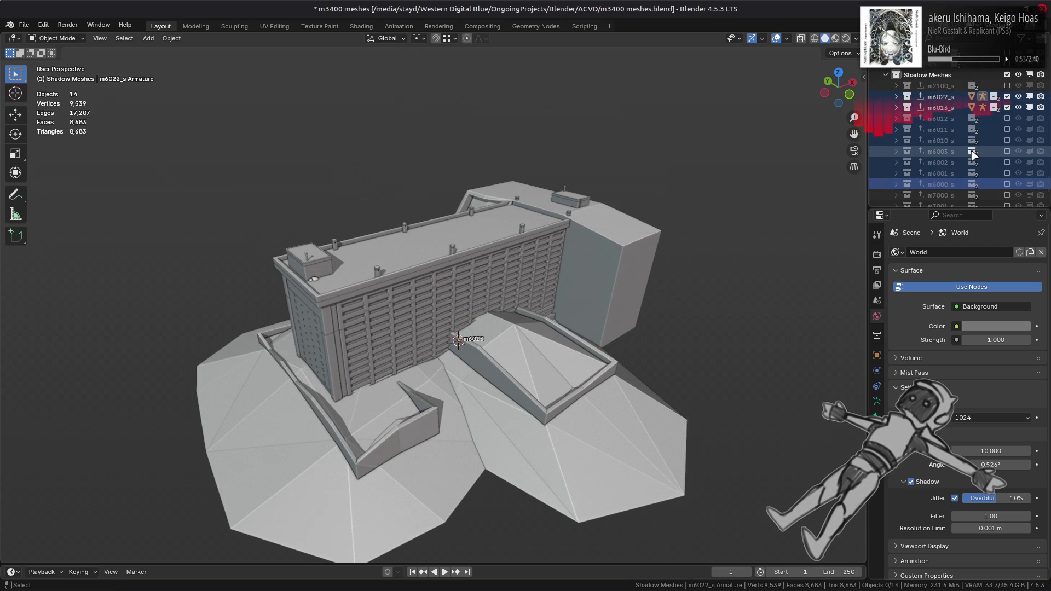
{"action": "key", "text": "ctrl+z"}
{"action": "key", "text": "ctrl+z"}
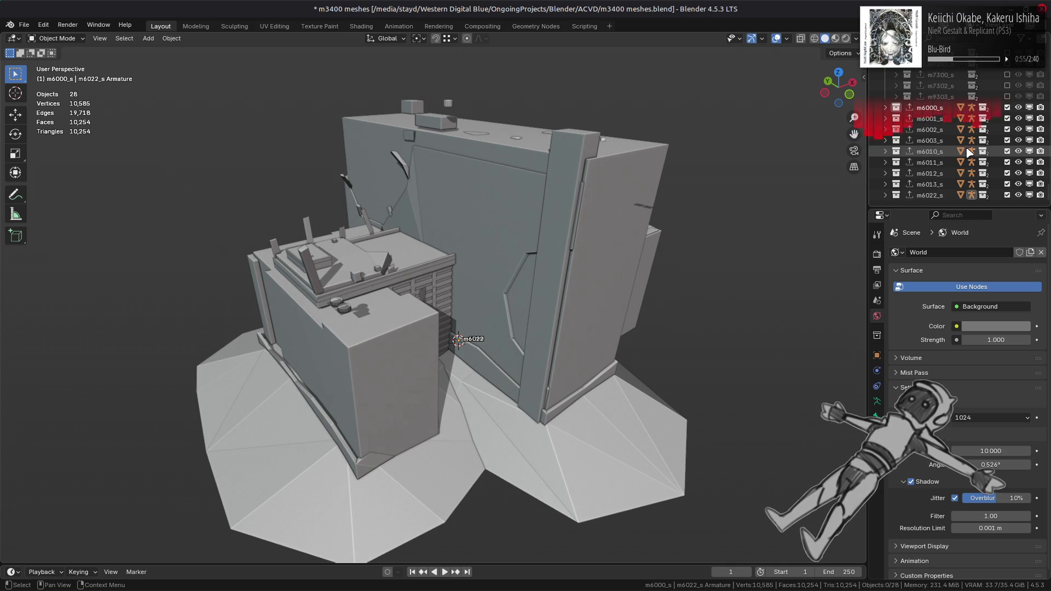
{"action": "scroll", "coordinate": [952, 164], "scroll_direction": "down", "scroll_amount": 5}
{"action": "mouse_move", "coordinate": [936, 174]}
{"action": "left_mouse_down"}
{"action": "mouse_move", "coordinate": [949, 131]}
{"action": "mouse_move", "coordinate": [1007, 162]}
{"action": "left_mouse_up"}
{"action": "left_click", "coordinate": [958, 139]}
Step: Exclude m6001_s–m6010_s, then briefly show and hide the m2100 tower to inspect it
{"action": "scroll", "coordinate": [959, 140], "scroll_direction": "down", "scroll_amount": 2}
{"action": "left_click_drag", "start_coordinate": [1012, 121], "coordinate": [1009, 82]}
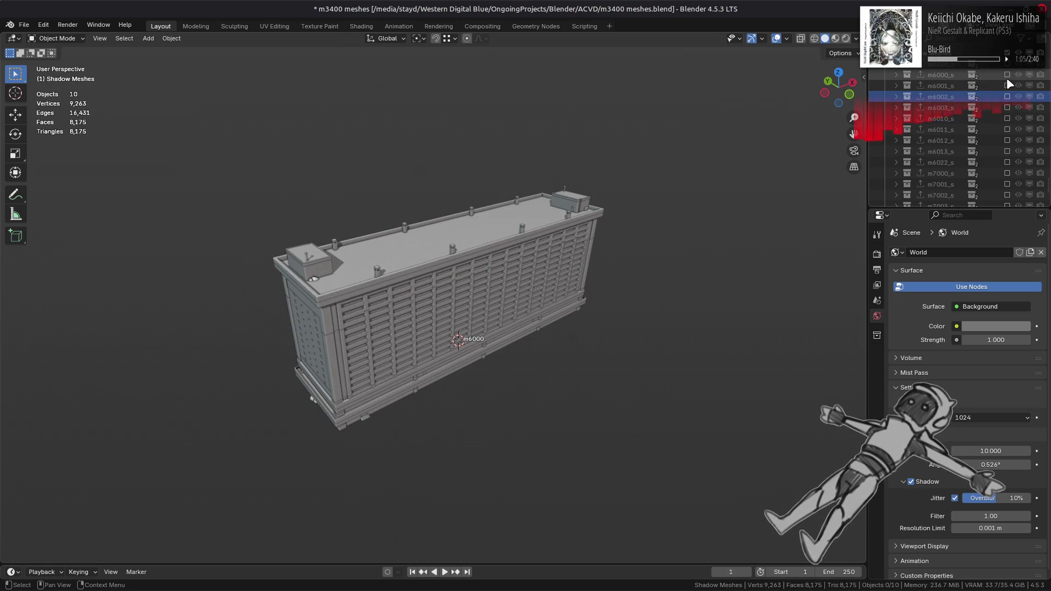
{"action": "left_click", "coordinate": [1007, 65], "text": "ctrl"}
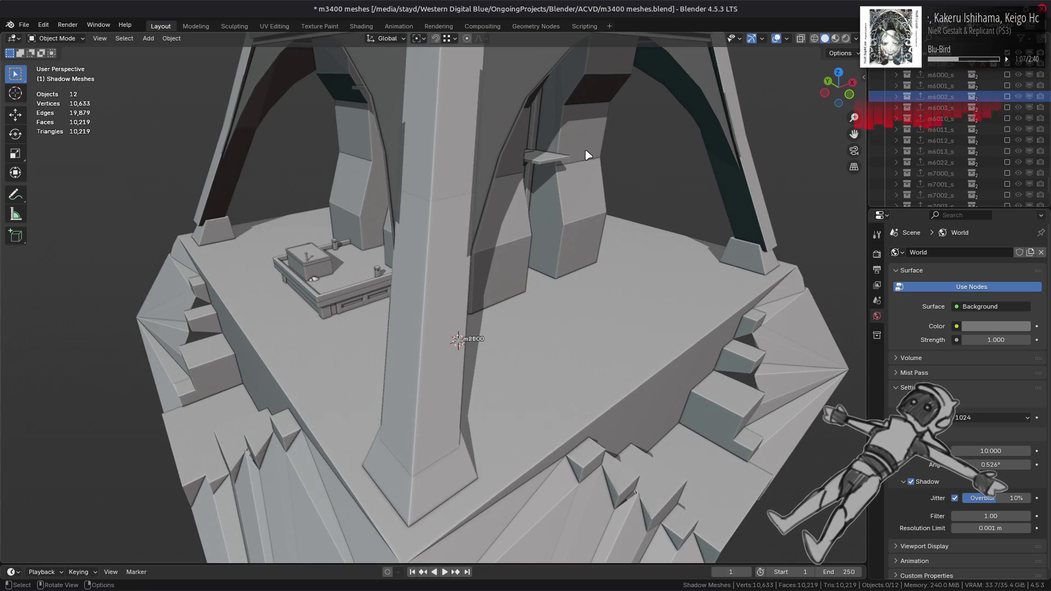
{"action": "scroll", "coordinate": [629, 156], "scroll_direction": "down", "scroll_amount": 6}
{"action": "mouse_move", "coordinate": [592, 159]}
{"action": "middle_mouse_down"}
{"action": "mouse_move", "coordinate": [595, 201]}
{"action": "mouse_move", "coordinate": [570, 164]}
{"action": "mouse_move", "coordinate": [489, 176]}
{"action": "middle_mouse_up"}
{"action": "scroll", "coordinate": [586, 183], "scroll_direction": "up", "scroll_amount": 3}
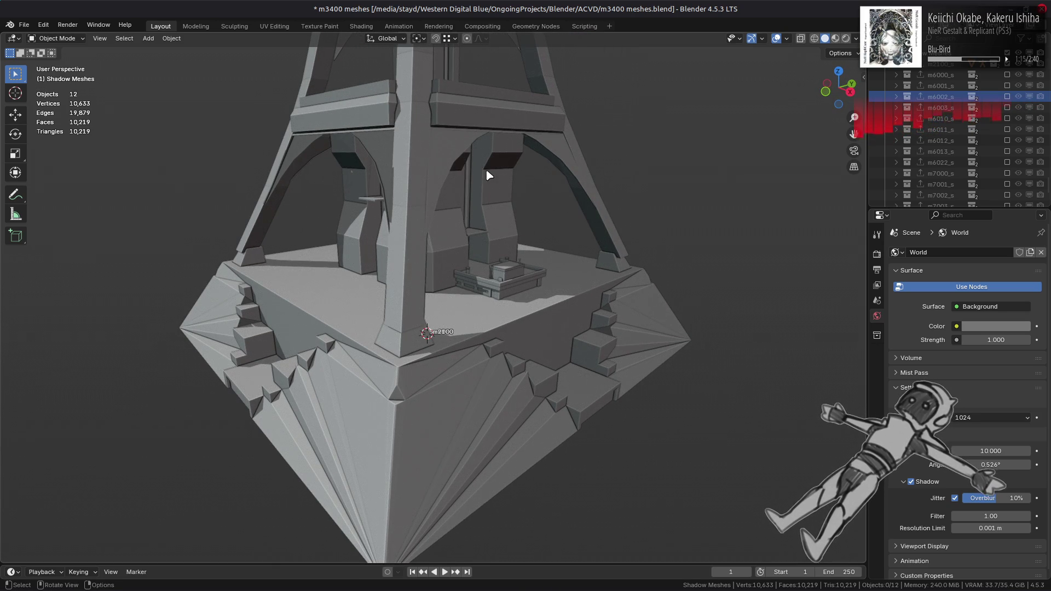
{"action": "middle_click_drag", "start_coordinate": [550, 213], "coordinate": [469, 235]}
{"action": "scroll", "coordinate": [469, 234], "scroll_direction": "down", "scroll_amount": 2}
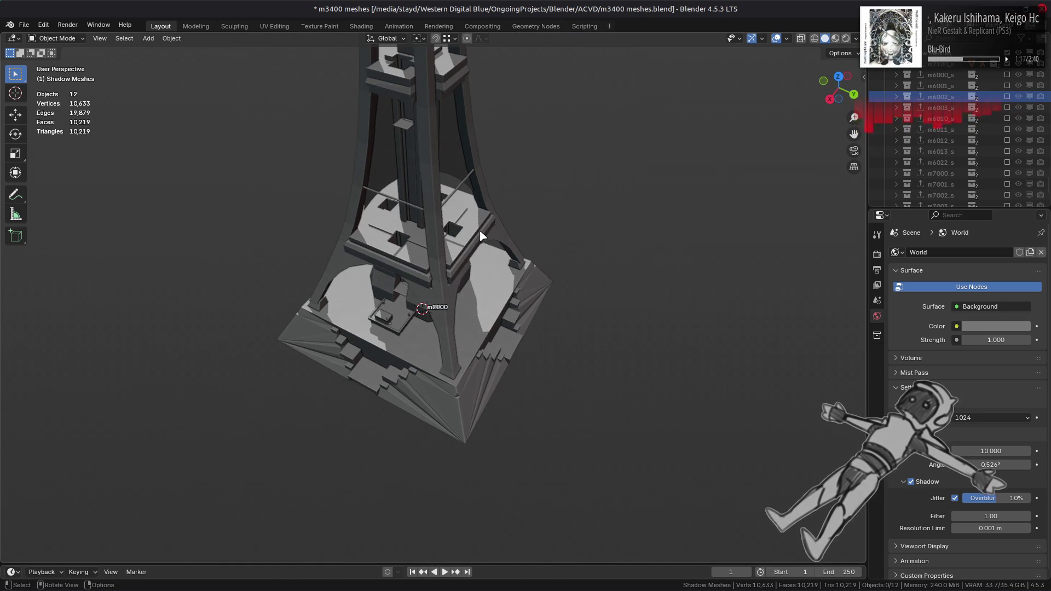
{"action": "left_click", "coordinate": [1007, 64]}
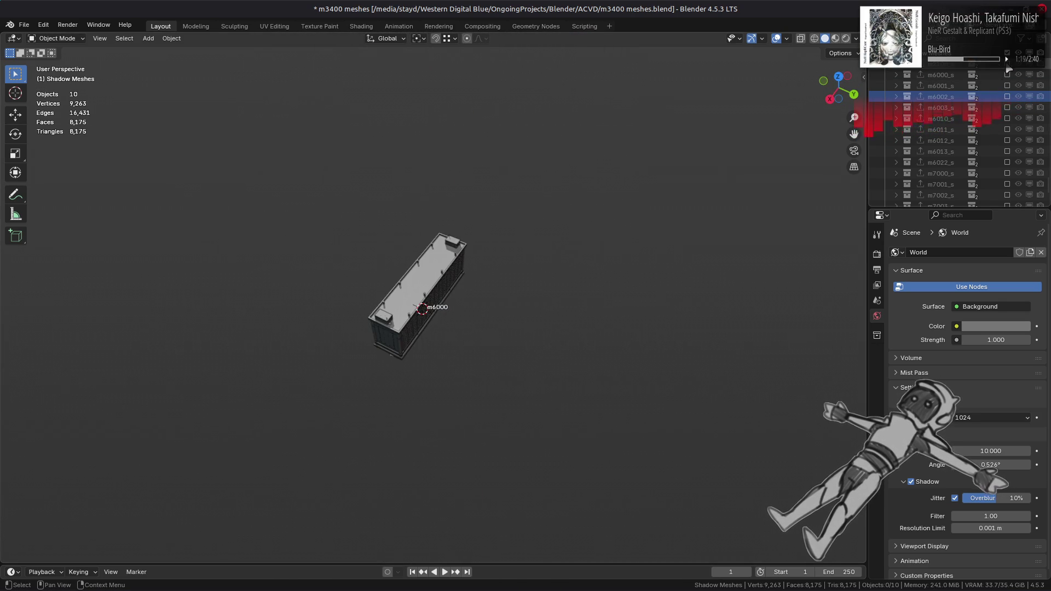
Step: Orbit around the m6000 building's facade, rooftop and louvered side, then save the file
{"action": "scroll", "coordinate": [542, 266], "scroll_direction": "up", "scroll_amount": 5}
{"action": "scroll", "coordinate": [544, 265], "scroll_direction": "up", "scroll_amount": 3}
{"action": "mouse_move", "coordinate": [323, 279]}
{"action": "middle_mouse_down"}
{"action": "mouse_move", "coordinate": [469, 237]}
{"action": "mouse_move", "coordinate": [577, 246]}
{"action": "middle_mouse_up"}
{"action": "scroll", "coordinate": [466, 274], "scroll_direction": "up", "scroll_amount": 3}
{"action": "mouse_move", "coordinate": [466, 274]}
{"action": "middle_mouse_down"}
{"action": "mouse_move", "coordinate": [513, 282]}
{"action": "mouse_move", "coordinate": [478, 282]}
{"action": "middle_mouse_up"}
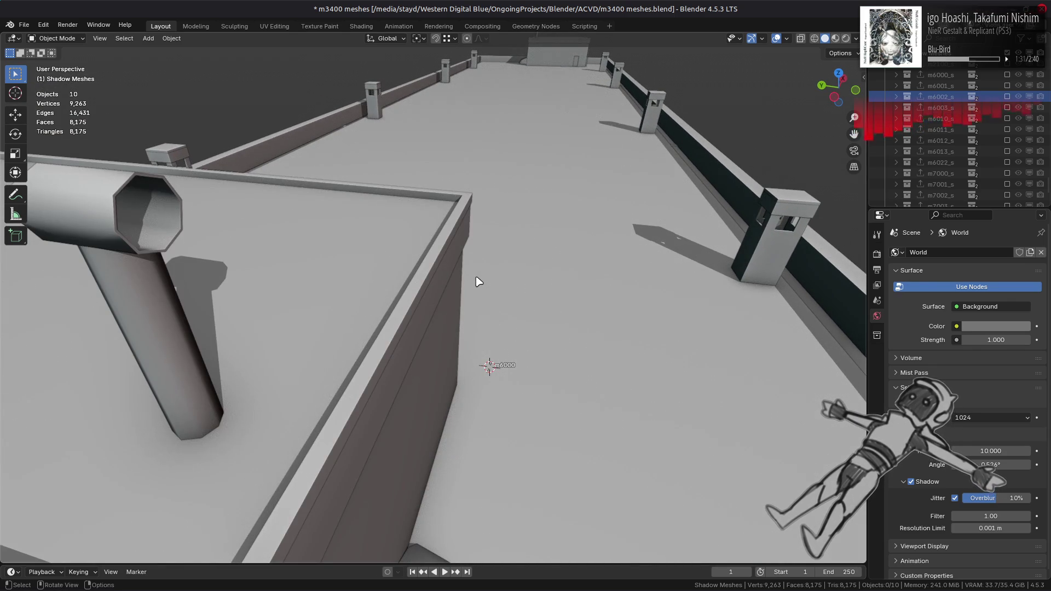
{"action": "scroll", "coordinate": [476, 282], "scroll_direction": "down", "scroll_amount": 8}
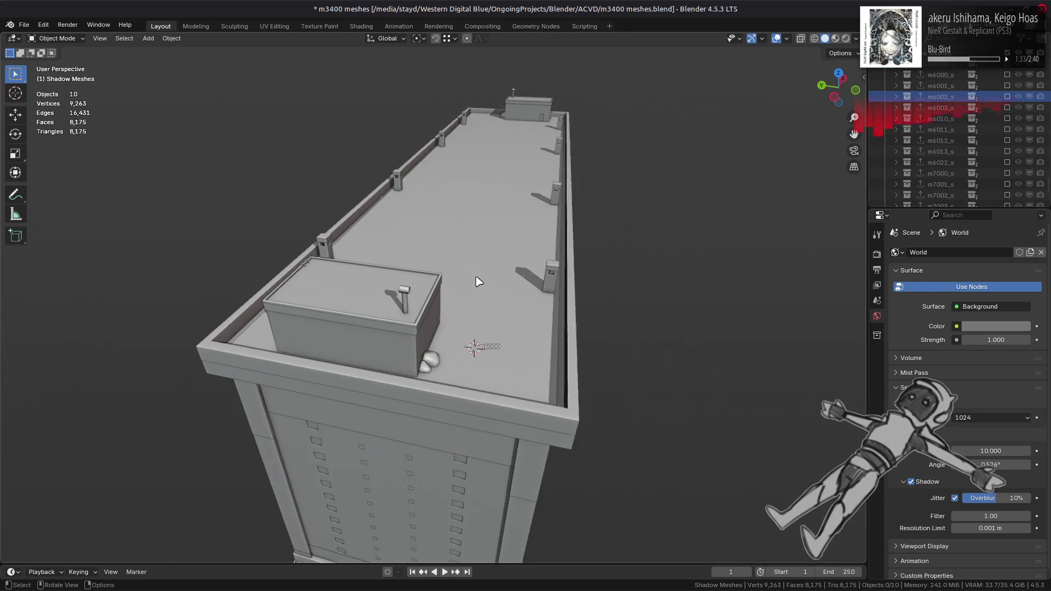
{"action": "mouse_move", "coordinate": [476, 282]}
{"action": "middle_mouse_down"}
{"action": "mouse_move", "coordinate": [446, 258]}
{"action": "mouse_move", "coordinate": [461, 278]}
{"action": "mouse_move", "coordinate": [459, 264]}
{"action": "middle_mouse_up"}
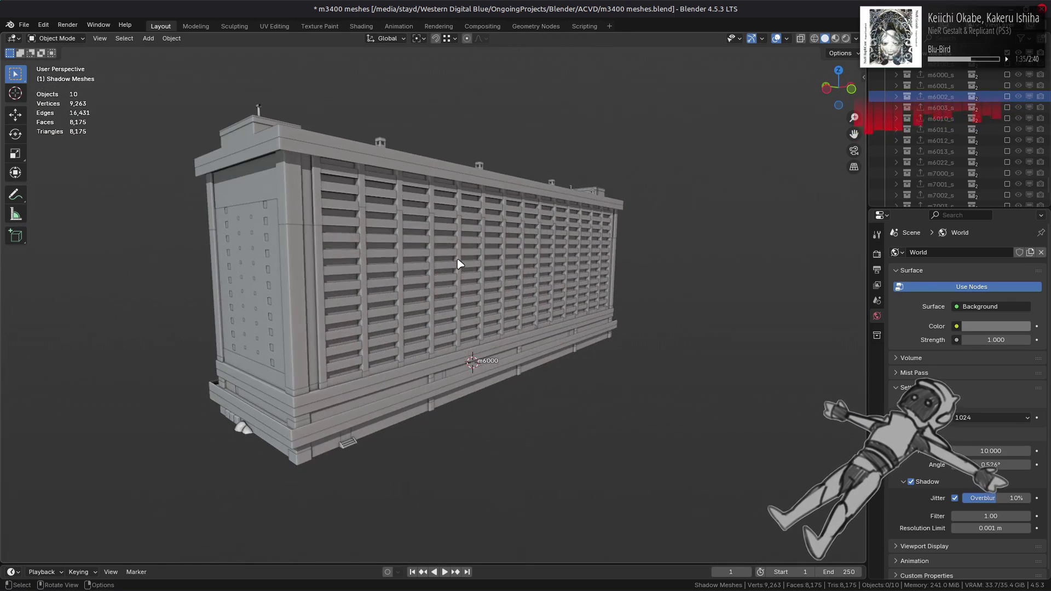
{"action": "key", "text": "ctrl+s"}
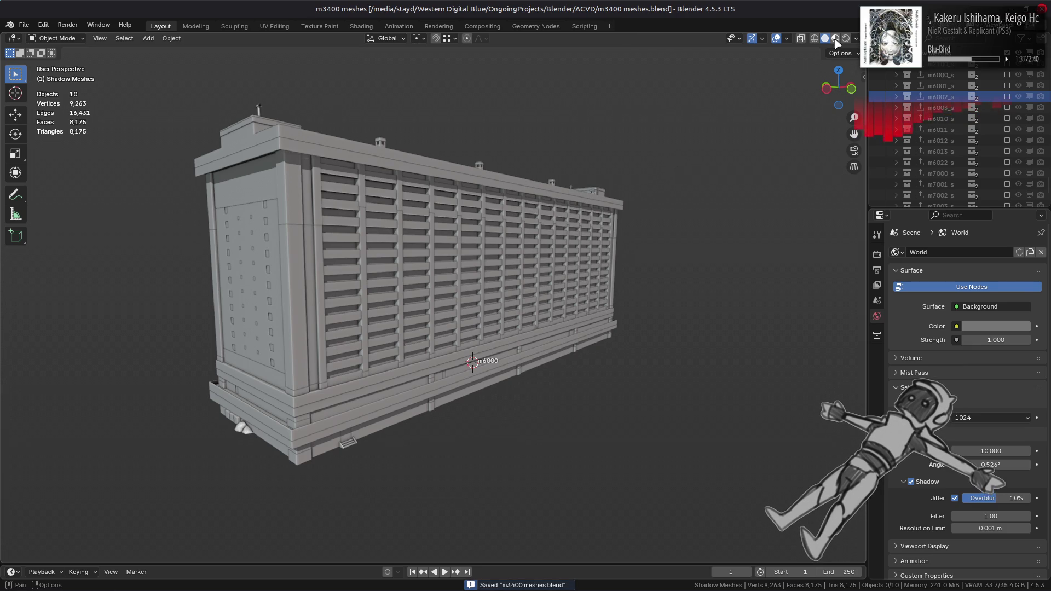
Step: Switch to Material Preview, select the building's Mesh 0 LOD0 (concrete1) and save
{"action": "left_click", "coordinate": [835, 39]}
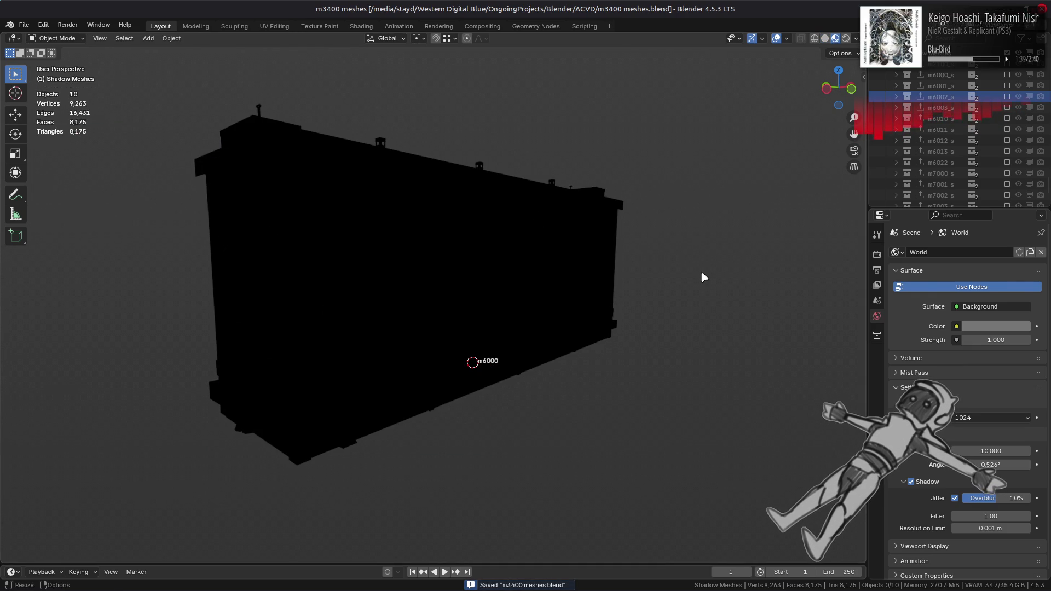
{"action": "left_click", "coordinate": [499, 257]}
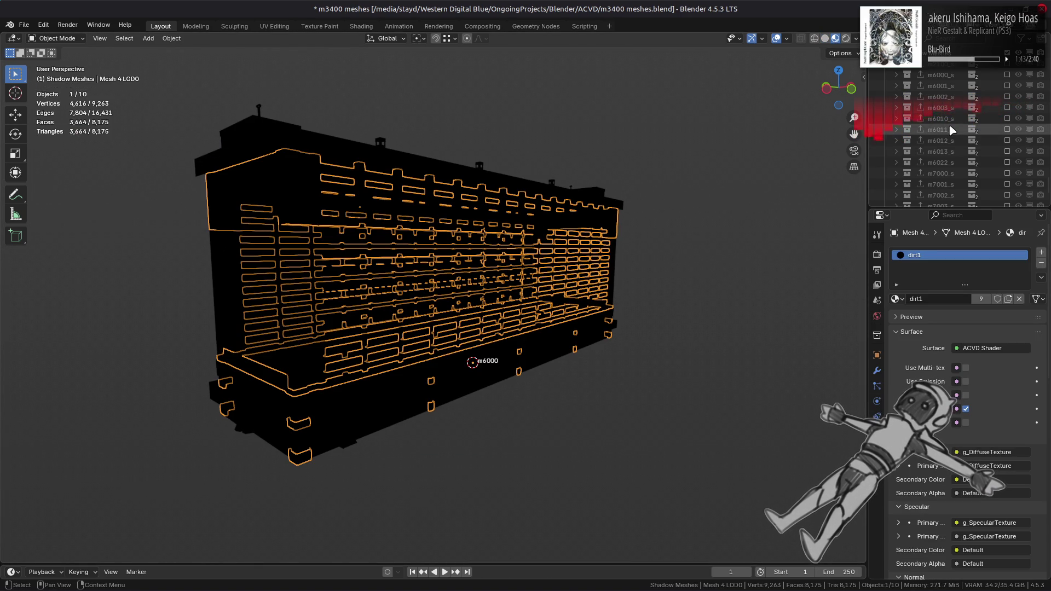
{"action": "key", "text": "period"}
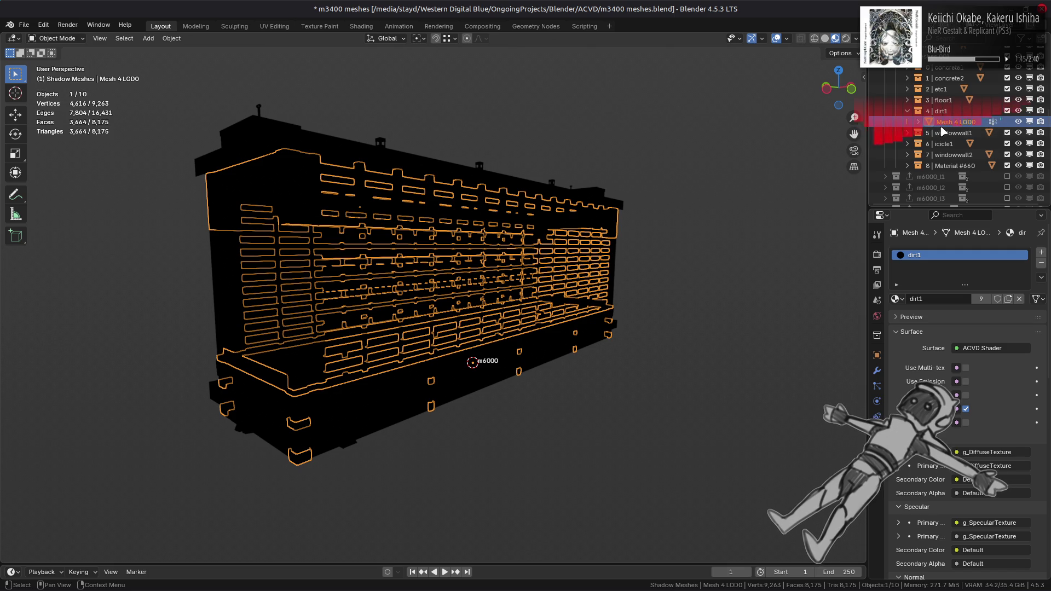
{"action": "left_click_drag", "start_coordinate": [907, 165], "coordinate": [905, 72]}
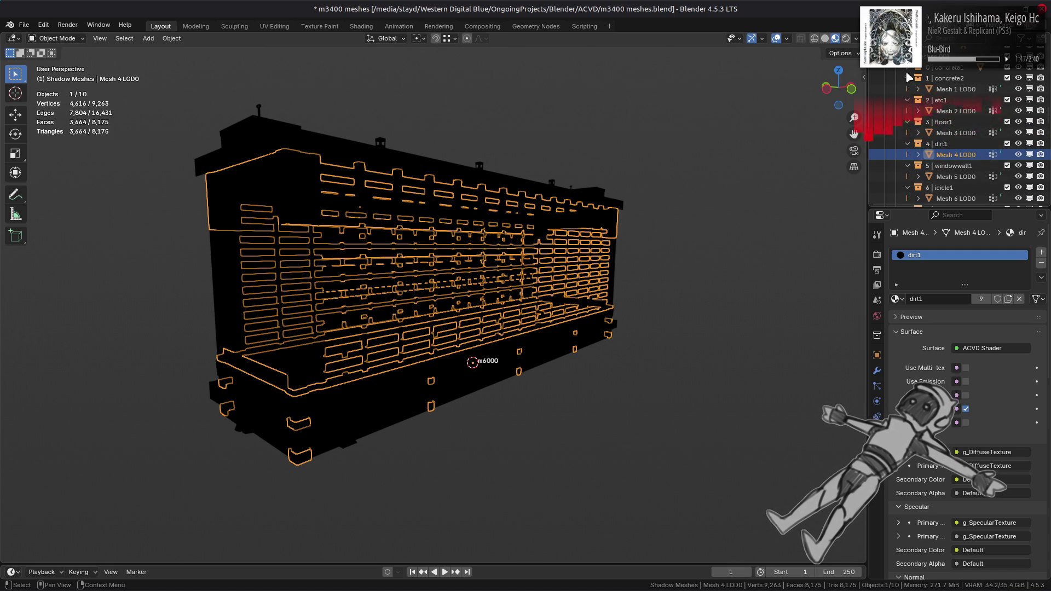
{"action": "left_click", "coordinate": [955, 77]}
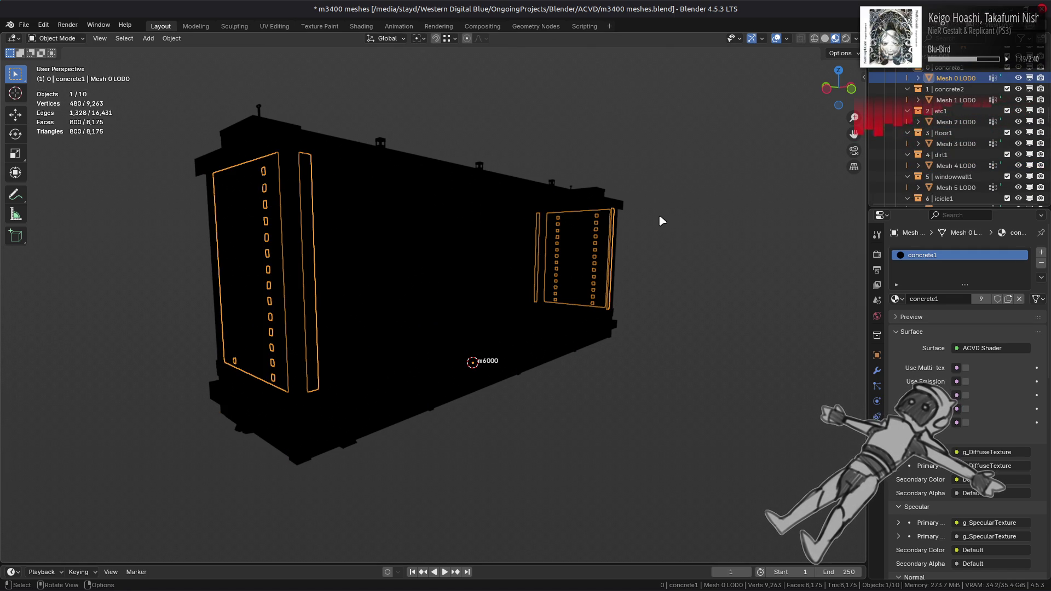
{"action": "key", "text": "ctrl+s"}
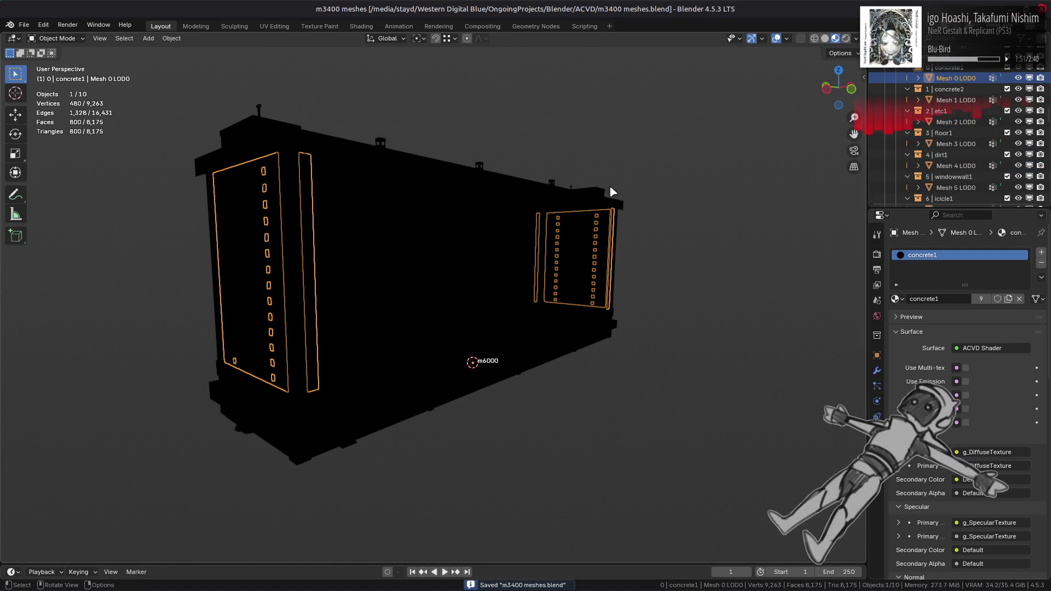
Step: Inspect the concrete1 material's g_DiffuseTexture node in the Shading workspace
{"action": "left_click", "coordinate": [359, 26]}
{"action": "scroll", "coordinate": [567, 387], "scroll_direction": "up", "scroll_amount": 1}
{"action": "left_click", "coordinate": [455, 387]}
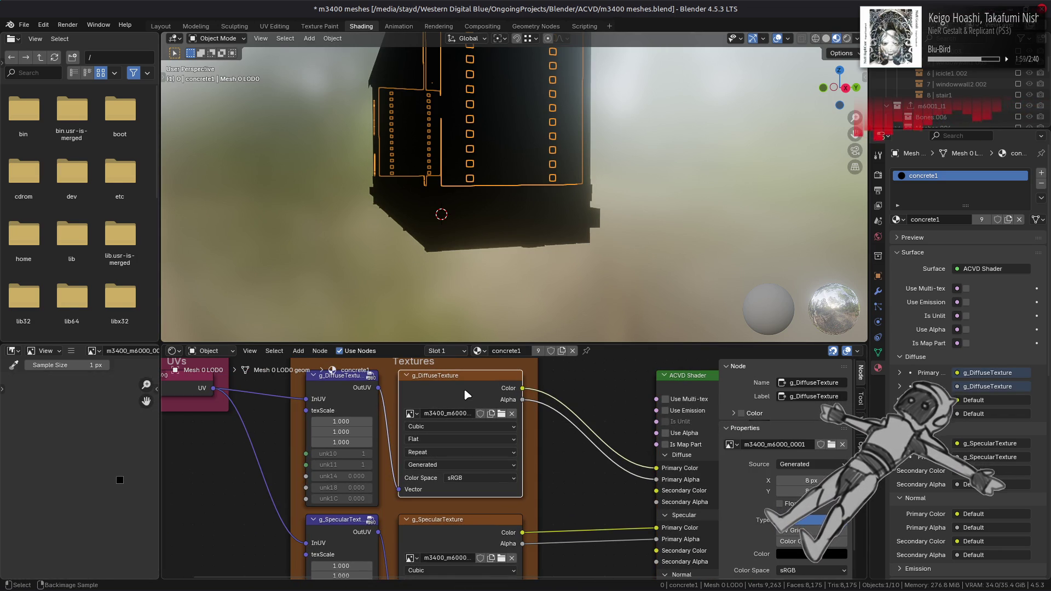
{"action": "key", "text": "alt+Tab"}
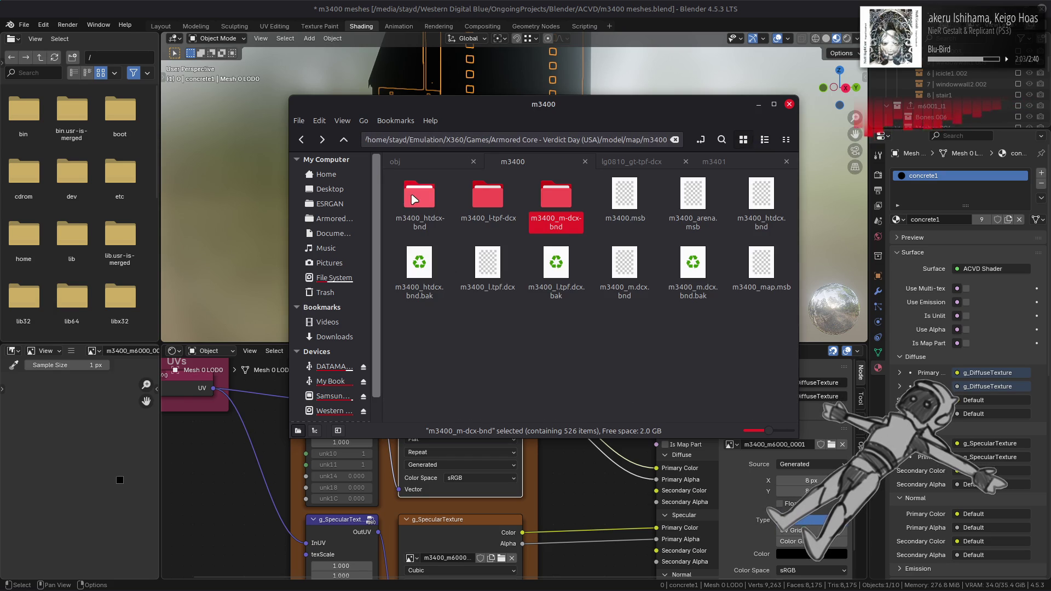
Step: Unpack the m6000–m6012 .tpf.dcx texture archives in m3400_htdcx-bnd into folders
{"action": "double_click", "coordinate": [412, 200]}
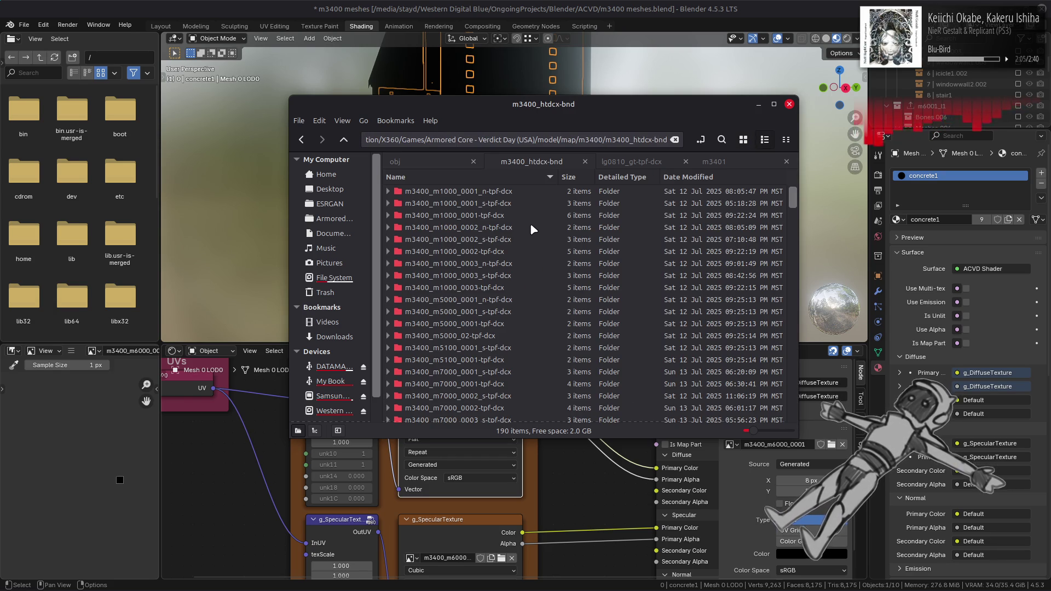
{"action": "scroll", "coordinate": [533, 229], "scroll_direction": "down", "scroll_amount": 3}
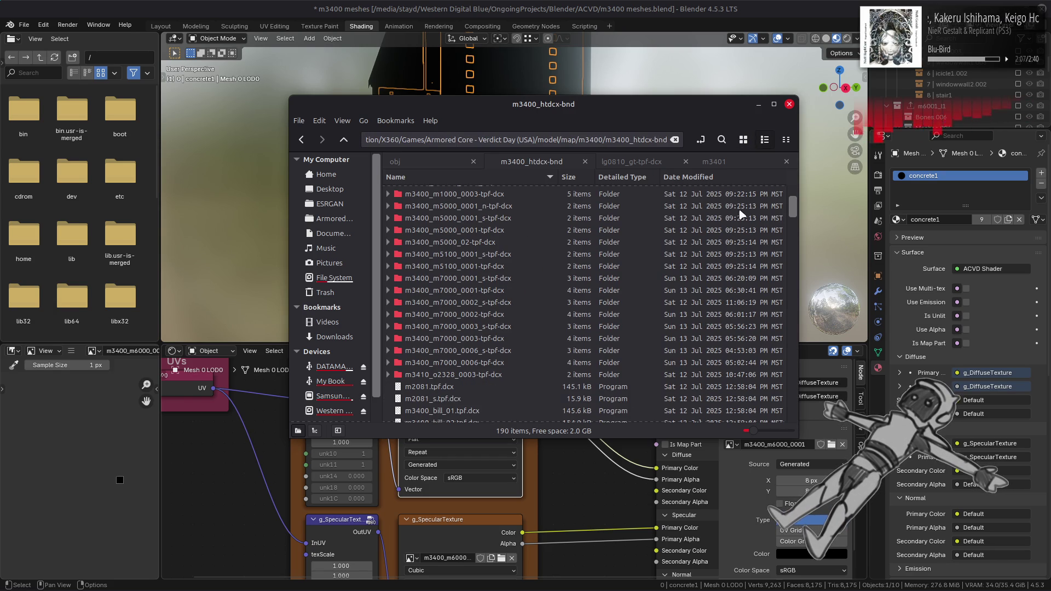
{"action": "mouse_move", "coordinate": [790, 204]}
{"action": "left_mouse_down"}
{"action": "mouse_move", "coordinate": [801, 318]}
{"action": "mouse_move", "coordinate": [794, 305]}
{"action": "left_mouse_up"}
{"action": "scroll", "coordinate": [496, 292], "scroll_direction": "up", "scroll_amount": 5}
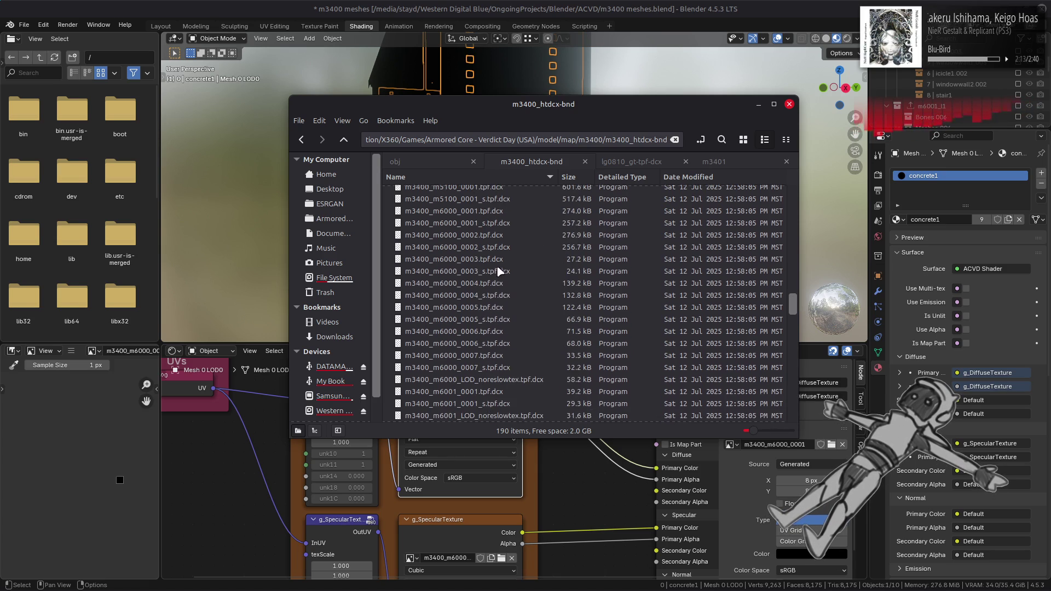
{"action": "left_click", "coordinate": [498, 275]}
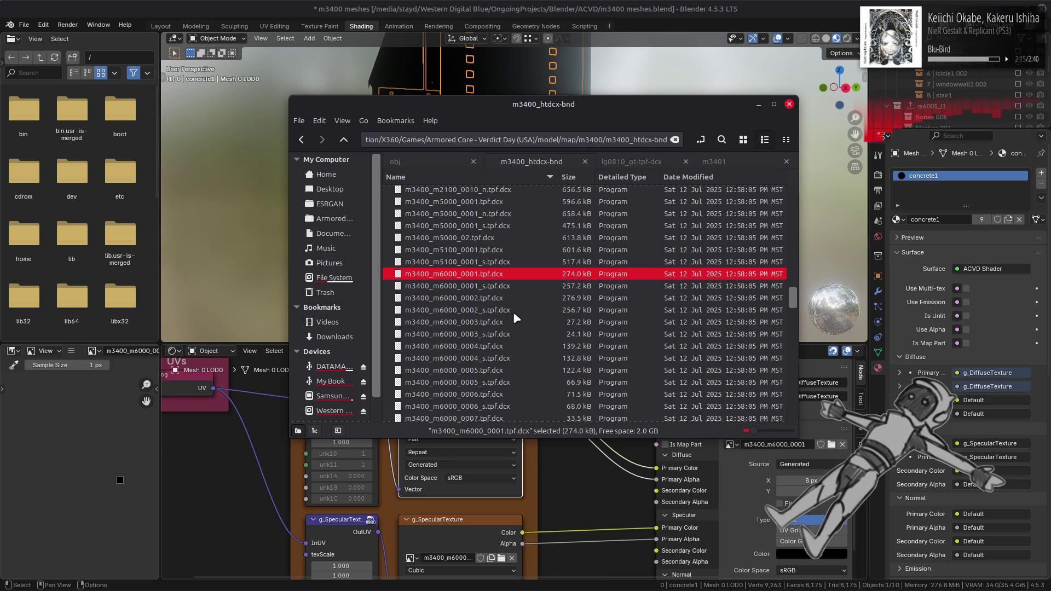
{"action": "scroll", "coordinate": [514, 317], "scroll_direction": "down", "scroll_amount": 10}
{"action": "scroll", "coordinate": [514, 317], "scroll_direction": "down", "scroll_amount": 15}
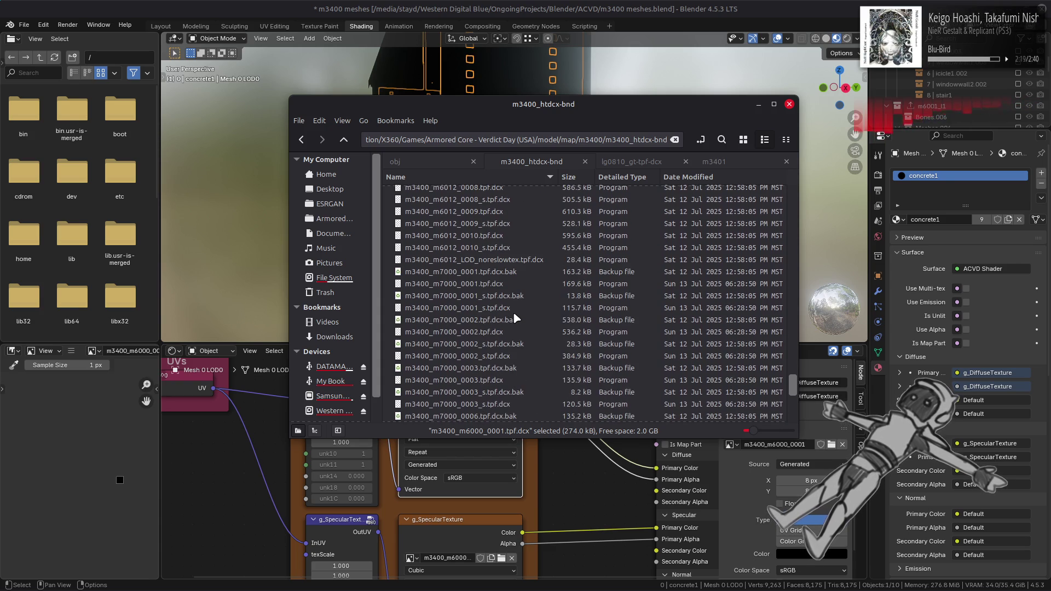
{"action": "left_click", "coordinate": [490, 260], "text": "shift"}
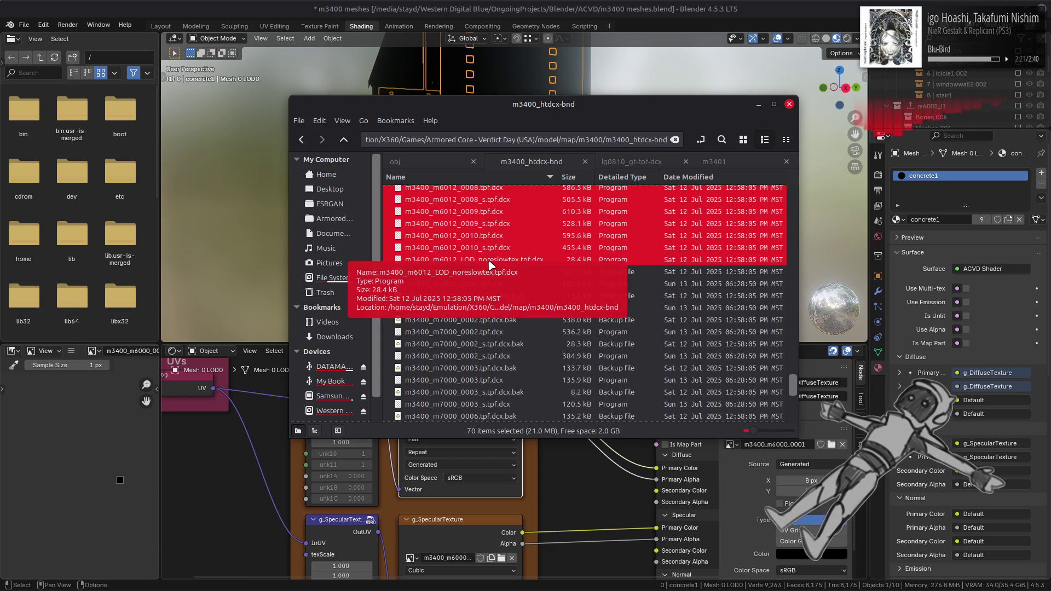
{"action": "right_click", "coordinate": [490, 265]}
{"action": "left_click", "coordinate": [519, 272]}
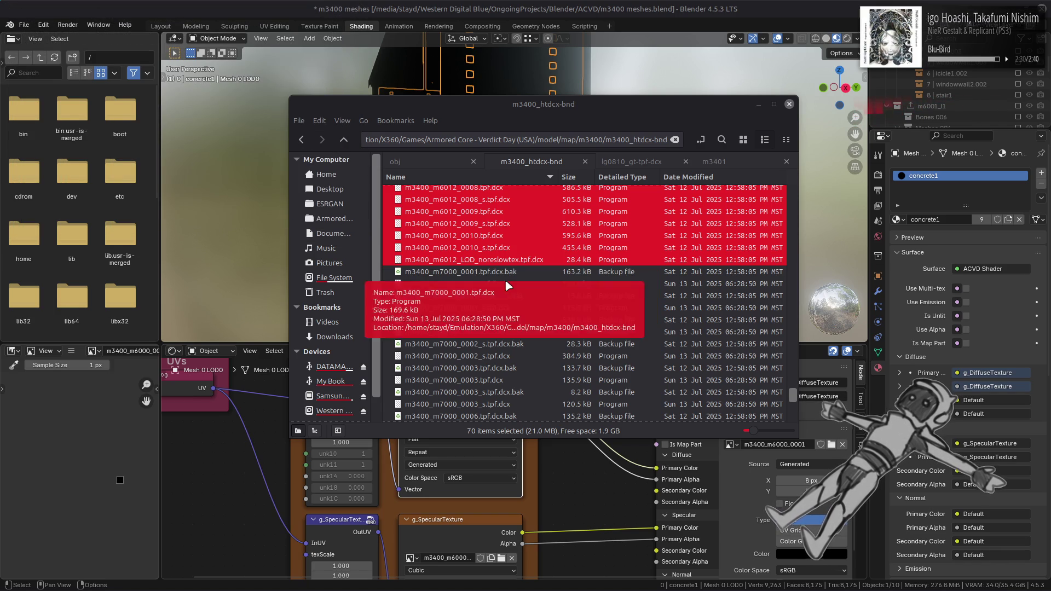
Step: Confirm m3400_m6000_0001-tpf-dcx contains its .dds texture, then close Nemo
{"action": "scroll", "coordinate": [508, 282], "scroll_direction": "up", "scroll_amount": 10}
{"action": "scroll", "coordinate": [505, 283], "scroll_direction": "up", "scroll_amount": 10}
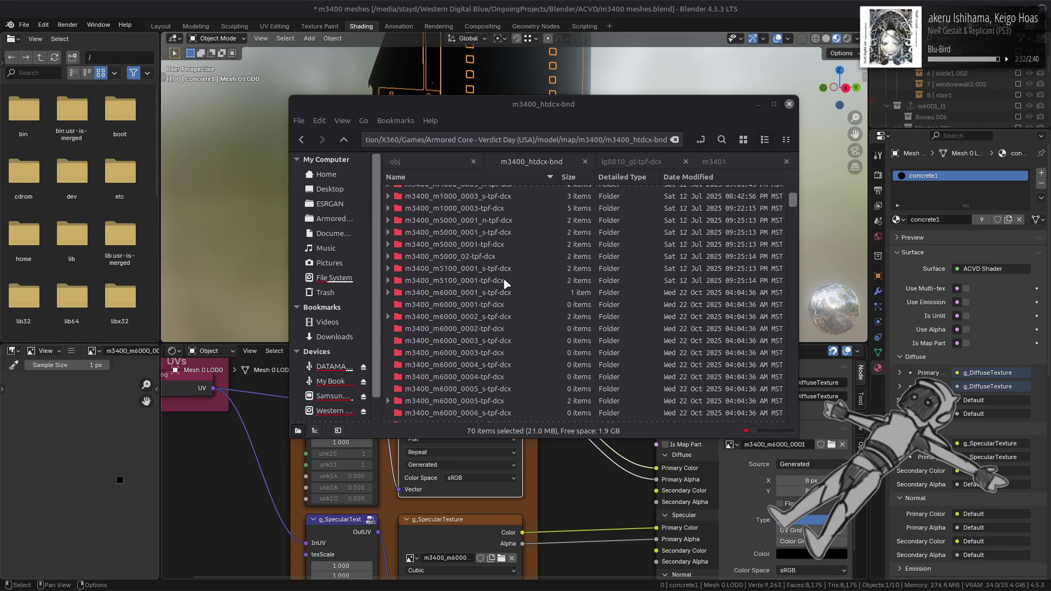
{"action": "left_click", "coordinate": [504, 281]}
{"action": "left_click", "coordinate": [492, 304]}
{"action": "left_click", "coordinate": [483, 319]}
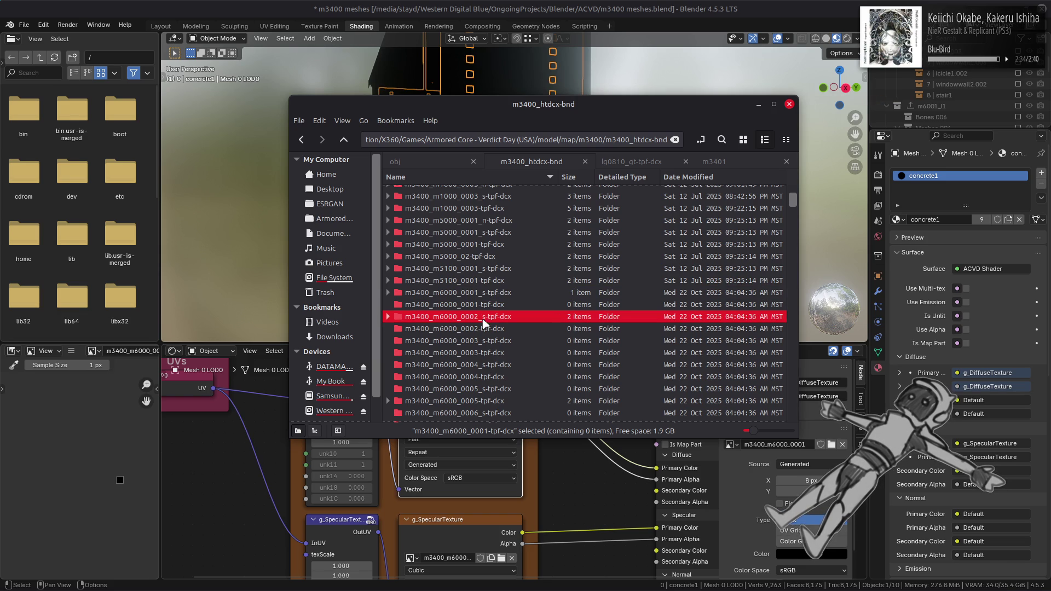
{"action": "left_click", "coordinate": [388, 317]}
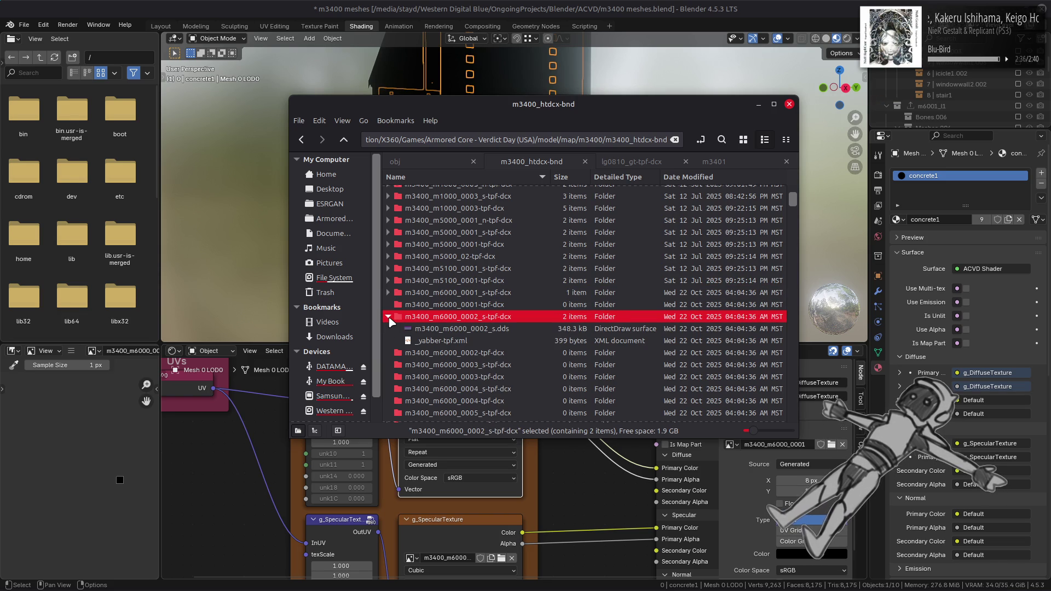
{"action": "double_click", "coordinate": [446, 308]}
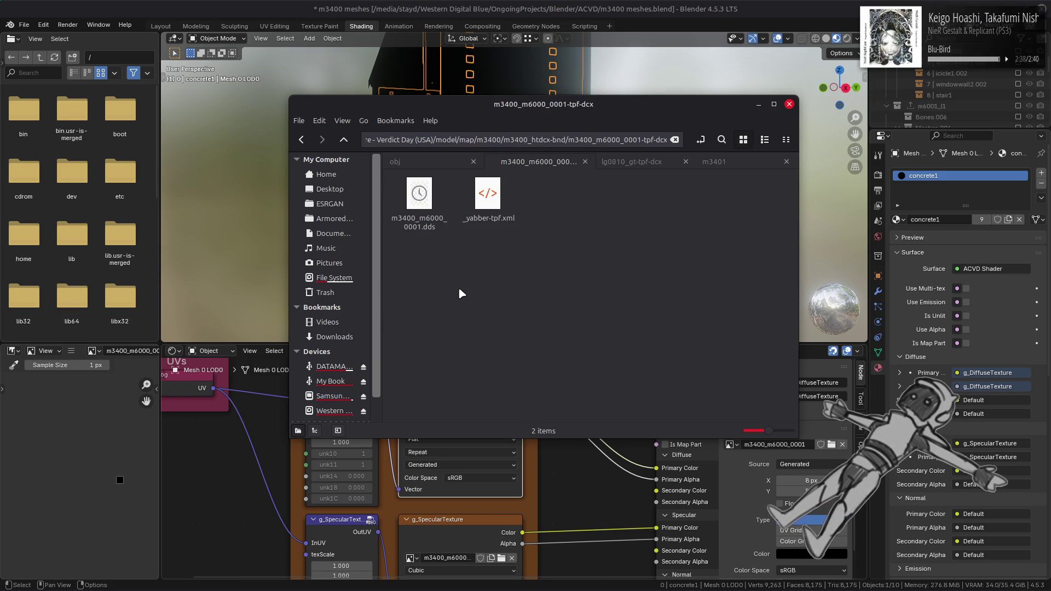
{"action": "key", "text": "BackSpace"}
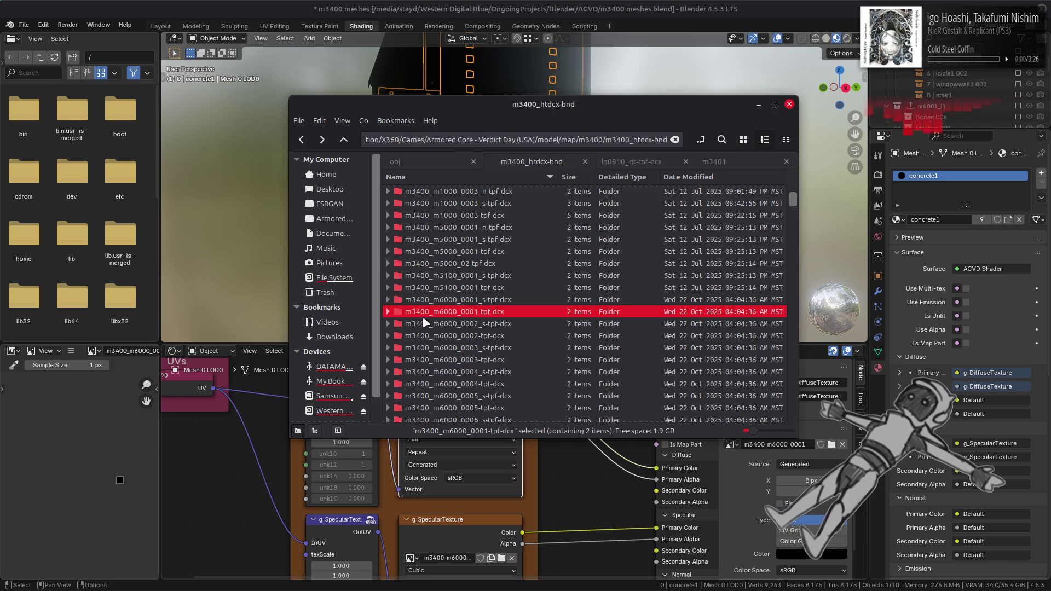
{"action": "left_click", "coordinate": [388, 312]}
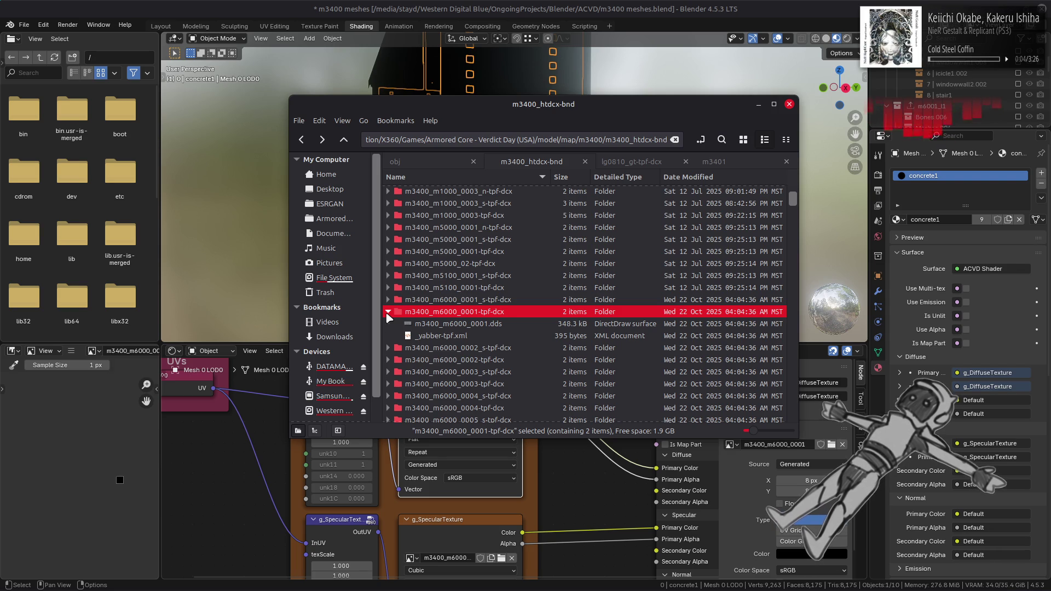
{"action": "double_click", "coordinate": [451, 311]}
{"action": "key", "text": "ctrl+w"}
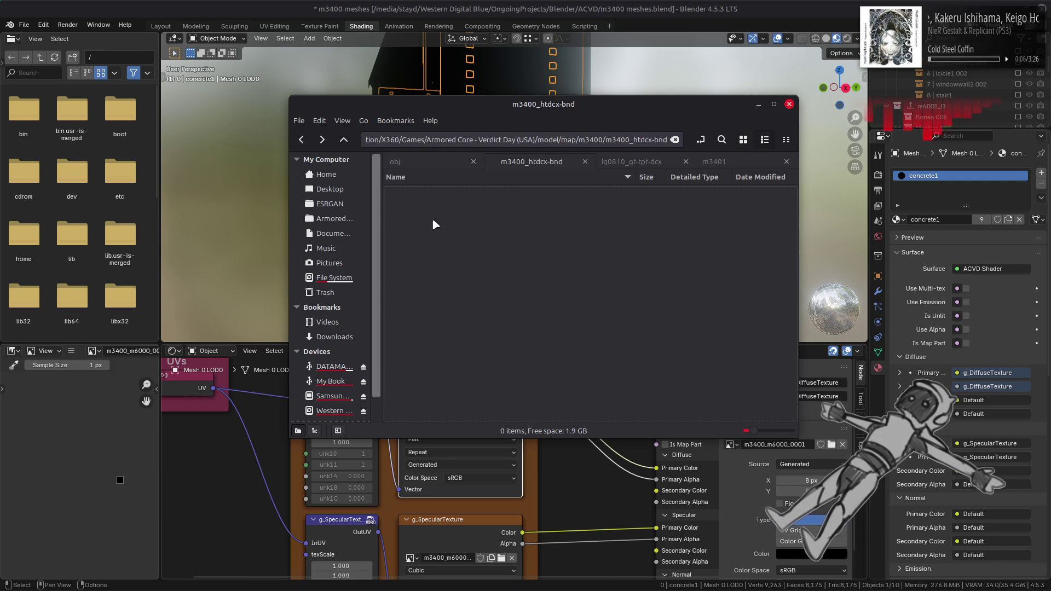
{"action": "key", "text": "ctrl+q"}
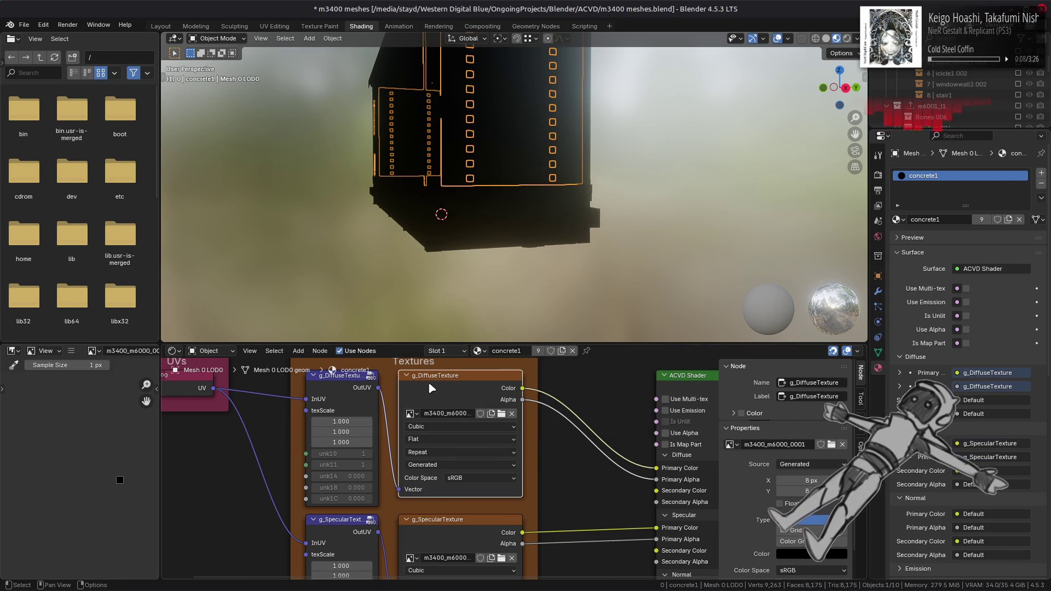
{"action": "left_click", "coordinate": [71, 351]}
Step: Replace the g_DiffuseTexture image with m3400_m6000_0001.dds from the m3400_m6000_0001-tpf-dcx folder
{"action": "mouse_move", "coordinate": [142, 376]}
{"action": "left_click", "coordinate": [257, 201]}
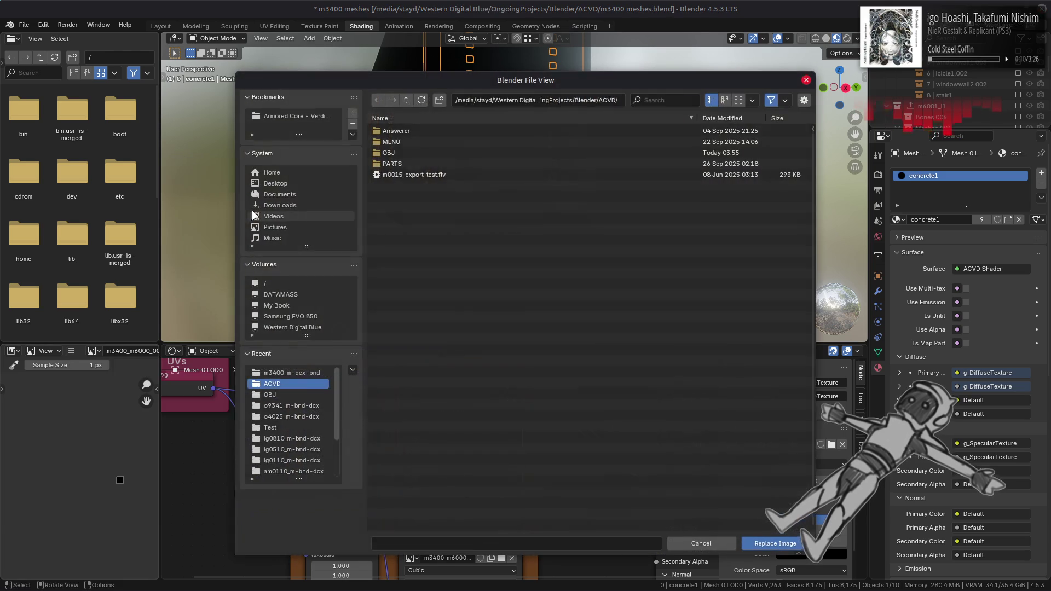
{"action": "left_click", "coordinate": [304, 374]}
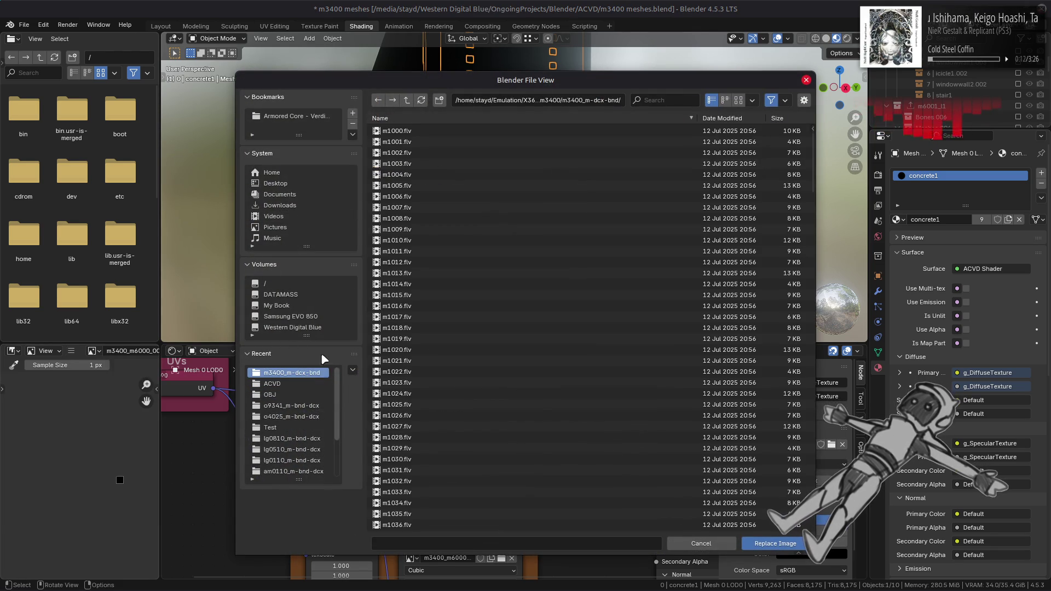
{"action": "left_click", "coordinate": [407, 102]}
{"action": "double_click", "coordinate": [416, 131]}
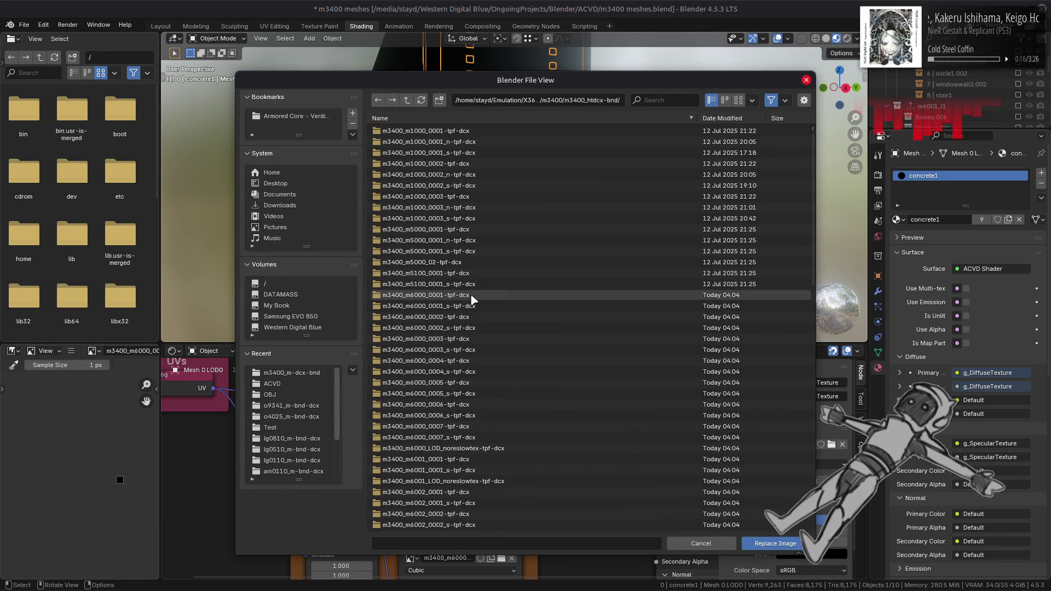
{"action": "double_click", "coordinate": [472, 299]}
{"action": "double_click", "coordinate": [444, 133]}
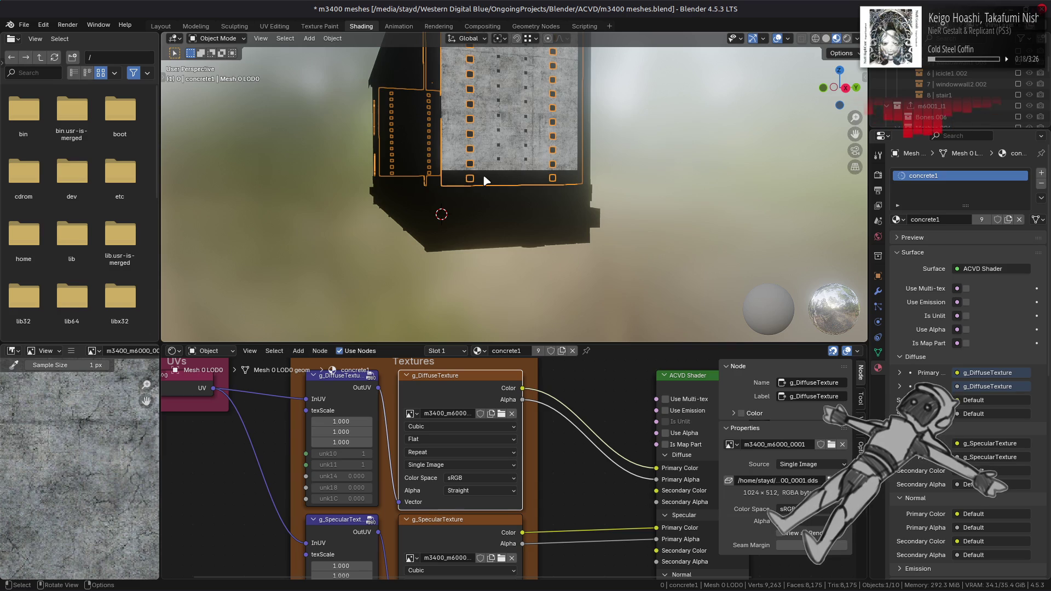
Step: Light the viewport with a studio HDRI
{"action": "mouse_move", "coordinate": [499, 166]}
{"action": "middle_mouse_down"}
{"action": "mouse_move", "coordinate": [413, 176]}
{"action": "mouse_move", "coordinate": [491, 169]}
{"action": "middle_mouse_up"}
{"action": "scroll", "coordinate": [414, 174], "scroll_direction": "down", "scroll_amount": 2}
{"action": "scroll", "coordinate": [414, 175], "scroll_direction": "up", "scroll_amount": 3}
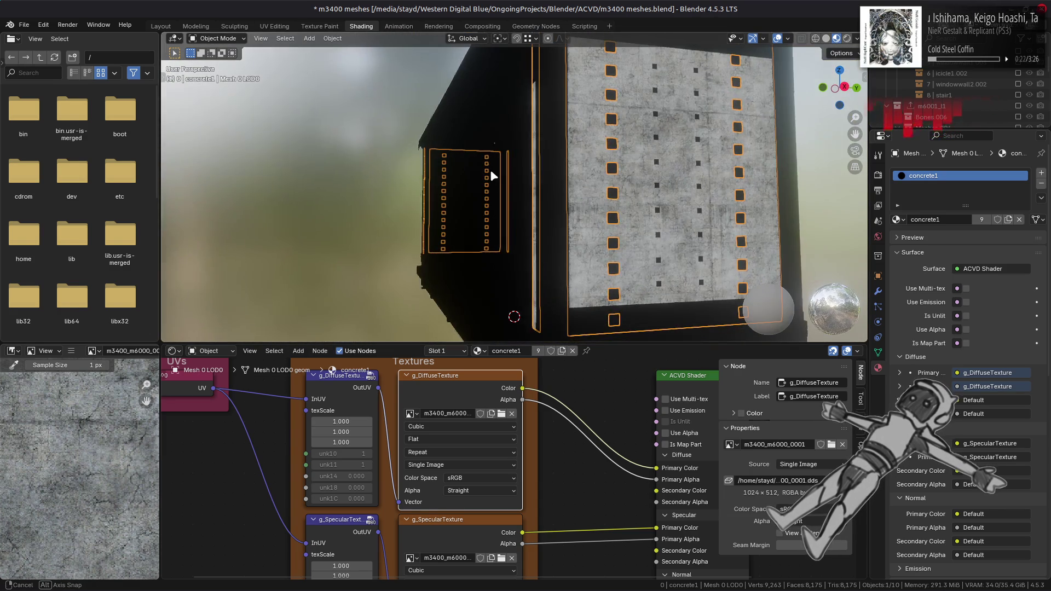
{"action": "left_click", "coordinate": [856, 39]}
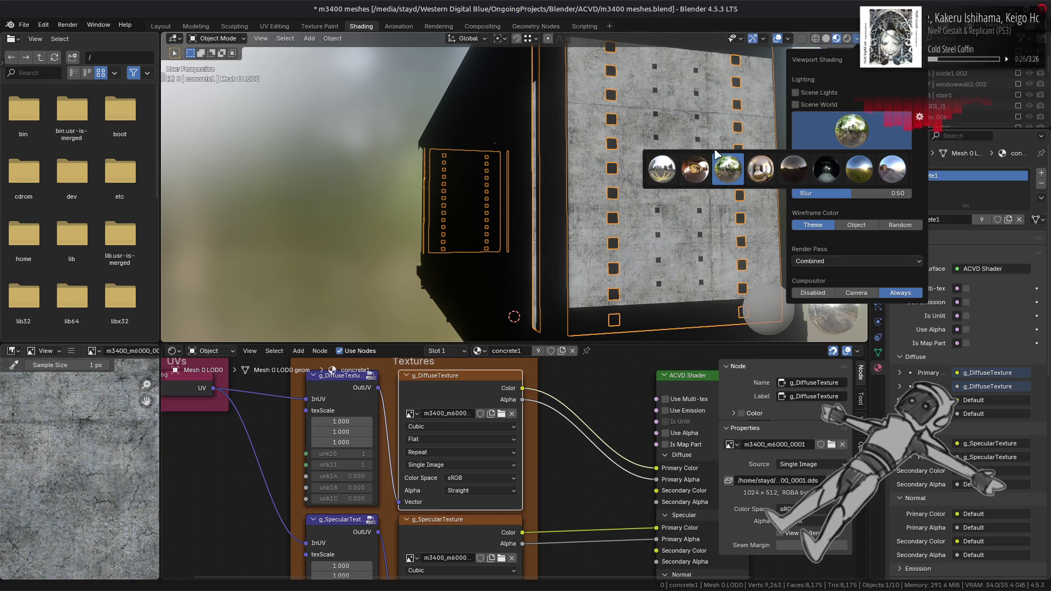
{"action": "left_click", "coordinate": [663, 169]}
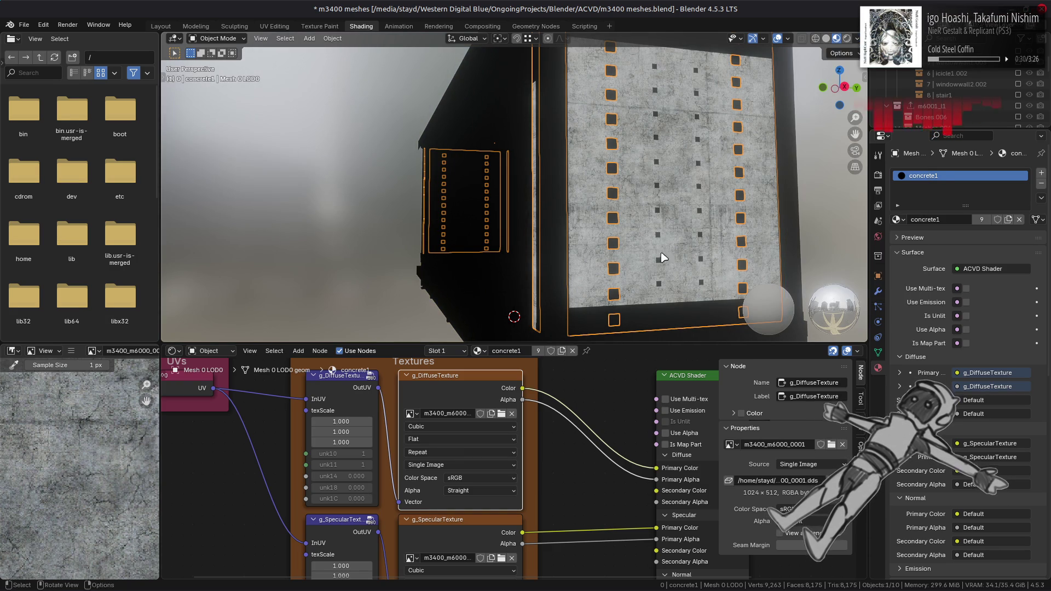
Step: Turn off Raytracing in Render properties and deselect all objects
{"action": "left_click", "coordinate": [877, 174]}
{"action": "left_click", "coordinate": [906, 339]}
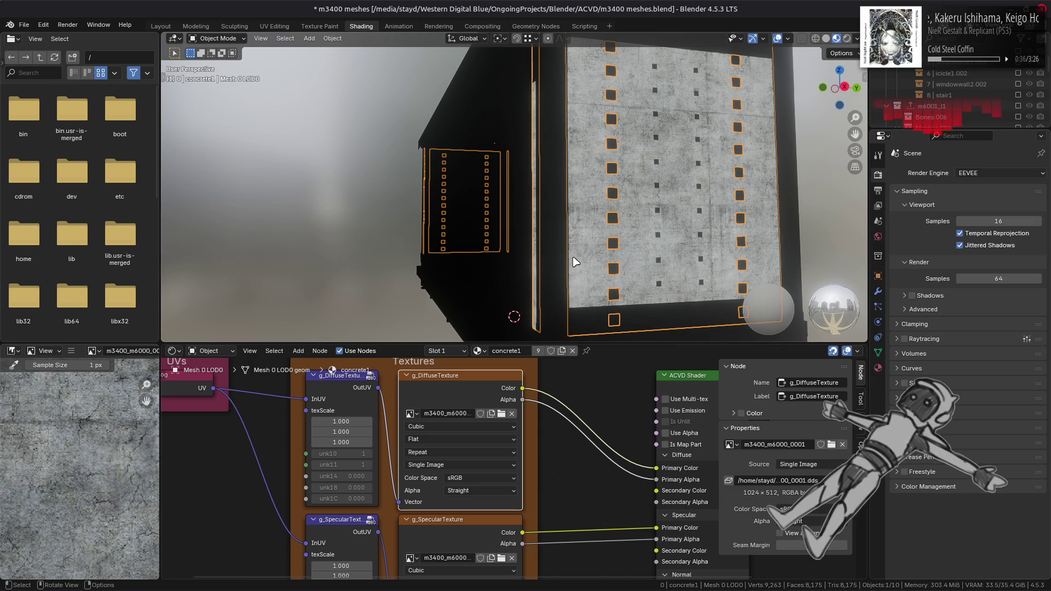
{"action": "key", "text": "alt+a"}
Step: Pan the concrete texture preview into view and save m3400 meshes.blend
{"action": "scroll", "coordinate": [65, 442], "scroll_direction": "down", "scroll_amount": 4}
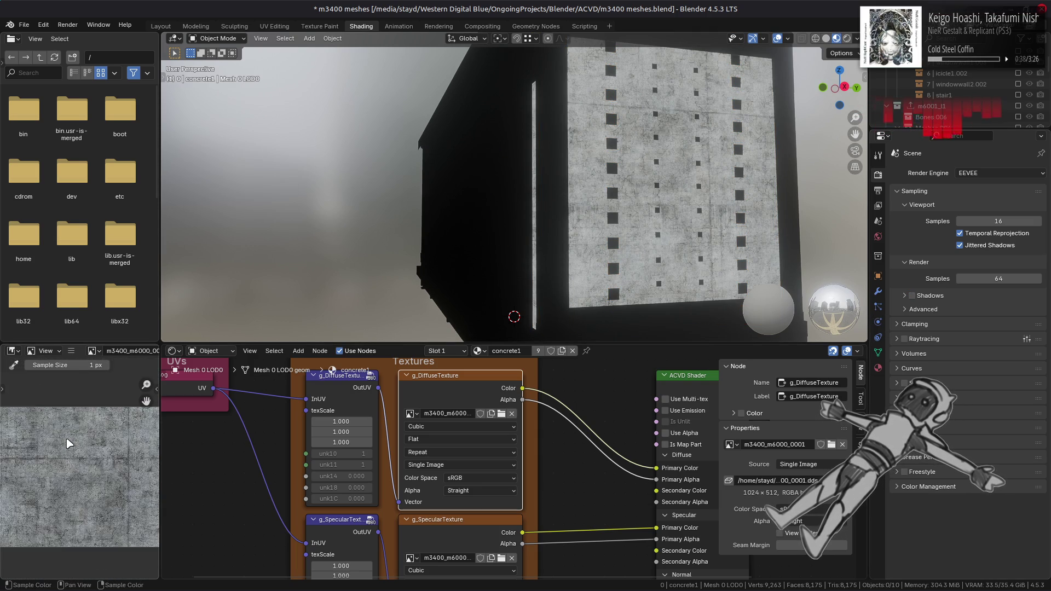
{"action": "scroll", "coordinate": [66, 442], "scroll_direction": "up", "scroll_amount": 4}
{"action": "mouse_move", "coordinate": [66, 442]}
{"action": "middle_mouse_down"}
{"action": "mouse_move", "coordinate": [44, 443]}
{"action": "mouse_move", "coordinate": [82, 490]}
{"action": "mouse_move", "coordinate": [132, 460]}
{"action": "mouse_move", "coordinate": [113, 462]}
{"action": "mouse_move", "coordinate": [57, 544]}
{"action": "mouse_move", "coordinate": [82, 492]}
{"action": "mouse_move", "coordinate": [110, 482]}
{"action": "mouse_move", "coordinate": [112, 527]}
{"action": "middle_mouse_up"}
{"action": "scroll", "coordinate": [112, 462], "scroll_direction": "up", "scroll_amount": 2}
{"action": "scroll", "coordinate": [110, 492], "scroll_direction": "down", "scroll_amount": 4}
{"action": "middle_click_drag", "start_coordinate": [110, 468], "coordinate": [64, 462]}
{"action": "key", "text": "ctrl+s"}
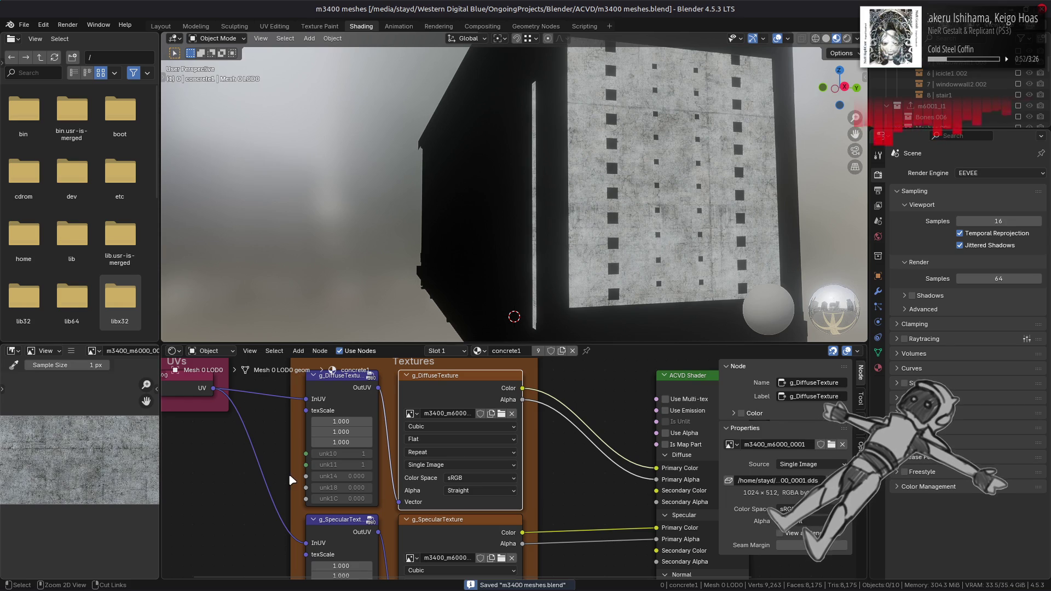
{"action": "left_click", "coordinate": [428, 523]}
Step: Replace the g_SpecularTexture image with m3400_m6000_0001_s.dds from the m3400_m6000_0001_s-tpf-dcx folder
{"action": "left_click", "coordinate": [71, 351]}
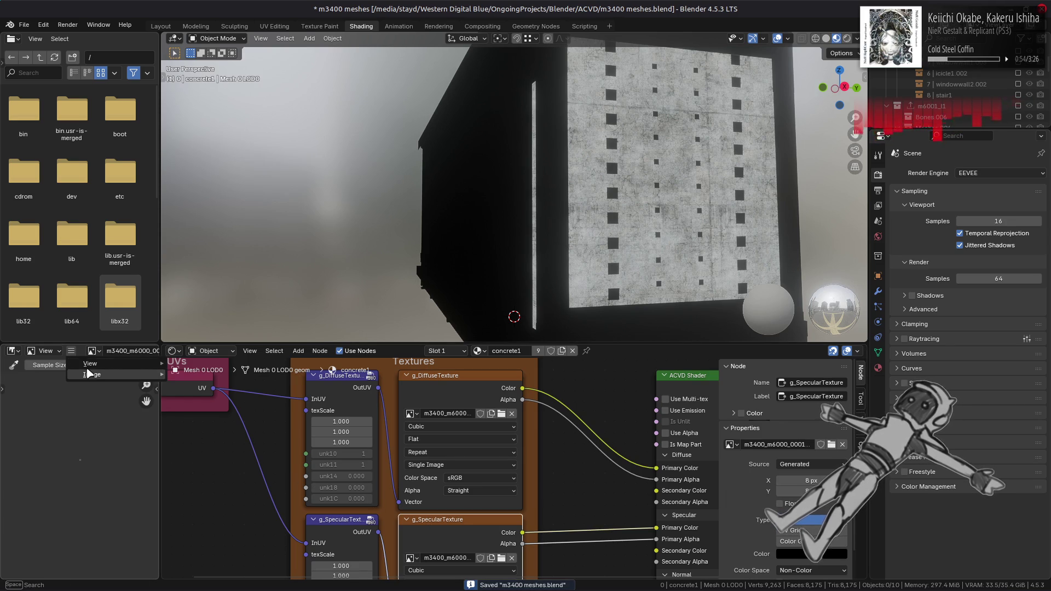
{"action": "mouse_move", "coordinate": [90, 374]}
{"action": "left_click", "coordinate": [227, 213]}
{"action": "left_click", "coordinate": [306, 373]}
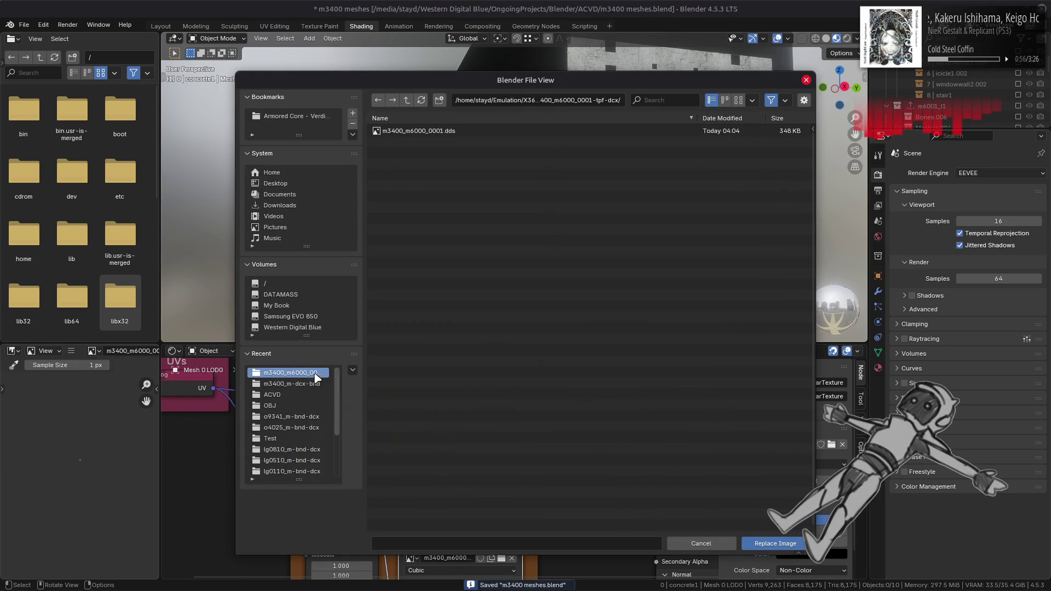
{"action": "left_click", "coordinate": [407, 101]}
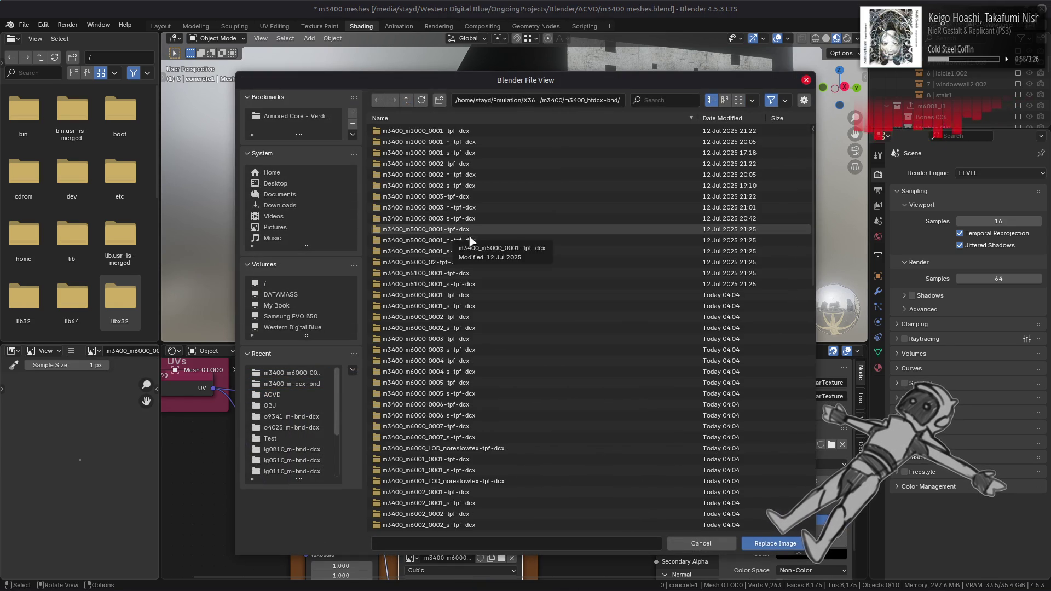
{"action": "left_click", "coordinate": [469, 307]}
{"action": "double_click", "coordinate": [469, 307]}
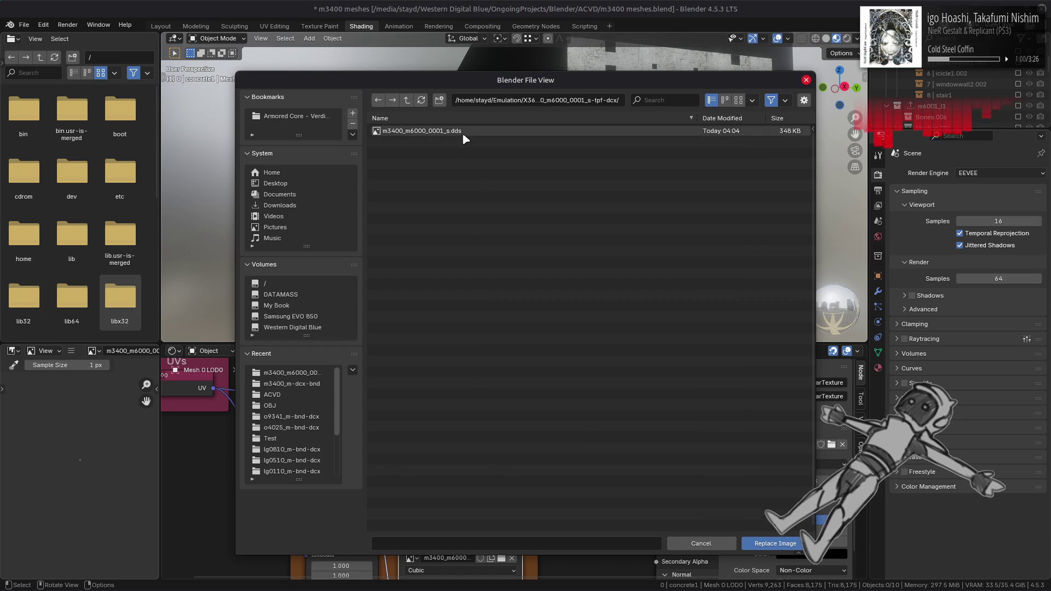
{"action": "double_click", "coordinate": [462, 131]}
{"action": "scroll", "coordinate": [33, 477], "scroll_direction": "up", "scroll_amount": 3}
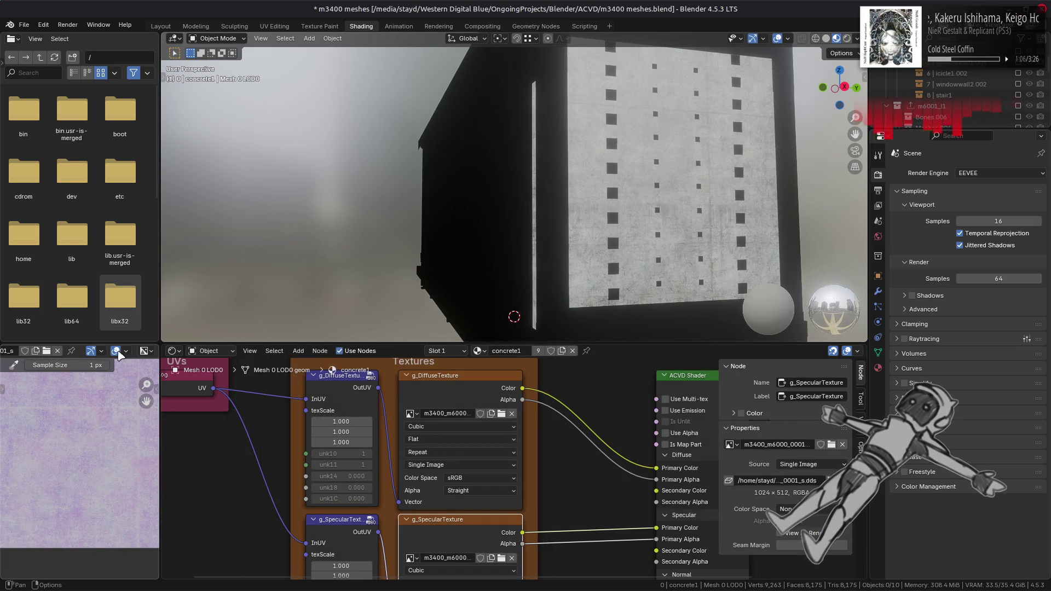
{"action": "left_click", "coordinate": [145, 351]}
{"action": "left_click", "coordinate": [168, 411]}
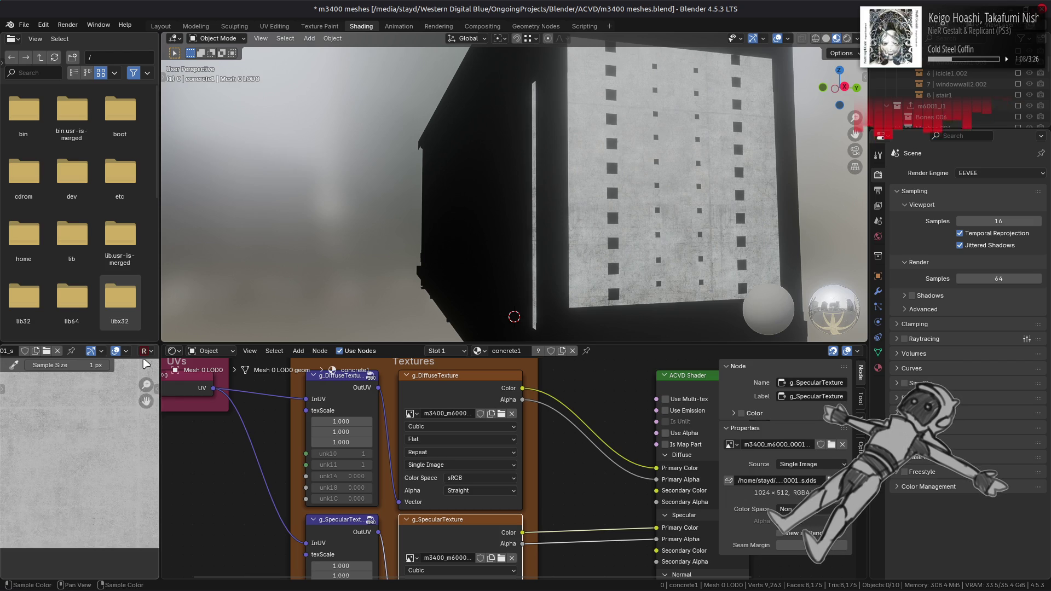
{"action": "left_click", "coordinate": [145, 350]}
{"action": "left_click", "coordinate": [166, 426]}
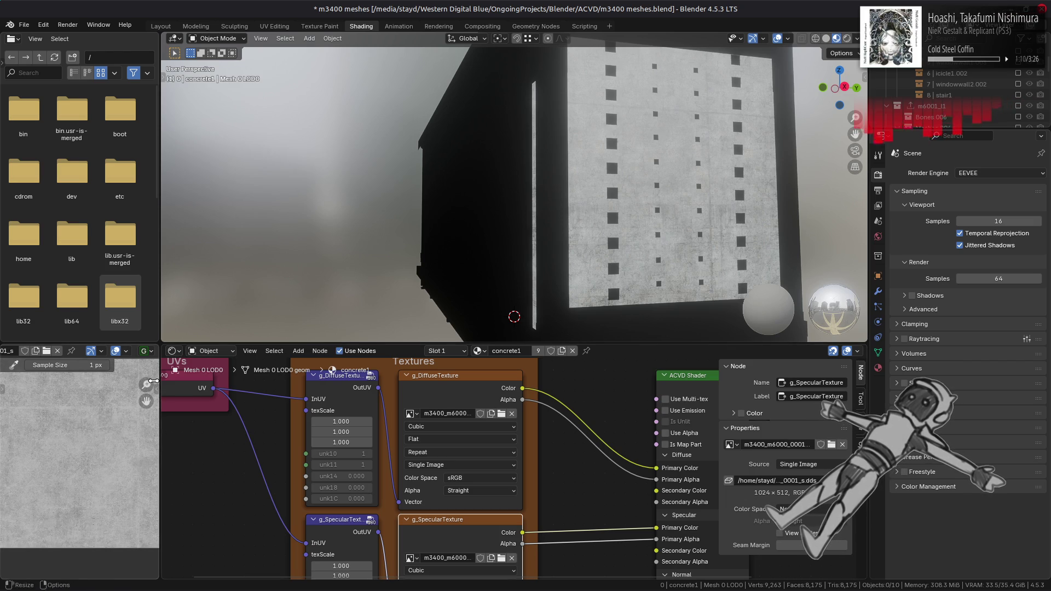
{"action": "left_click", "coordinate": [145, 351]}
{"action": "left_click", "coordinate": [165, 438]}
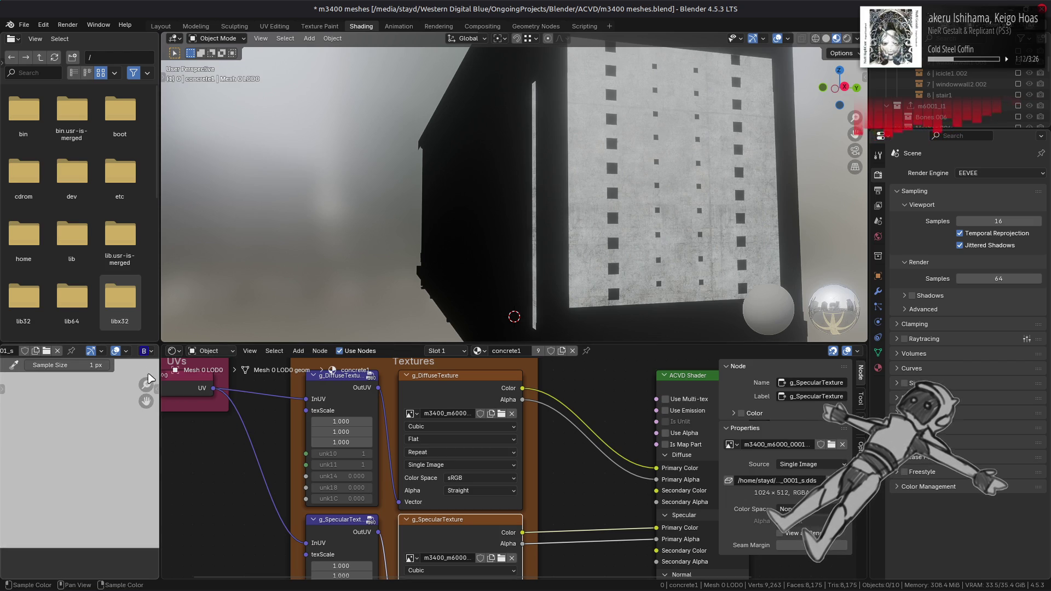
{"action": "left_click", "coordinate": [145, 351]}
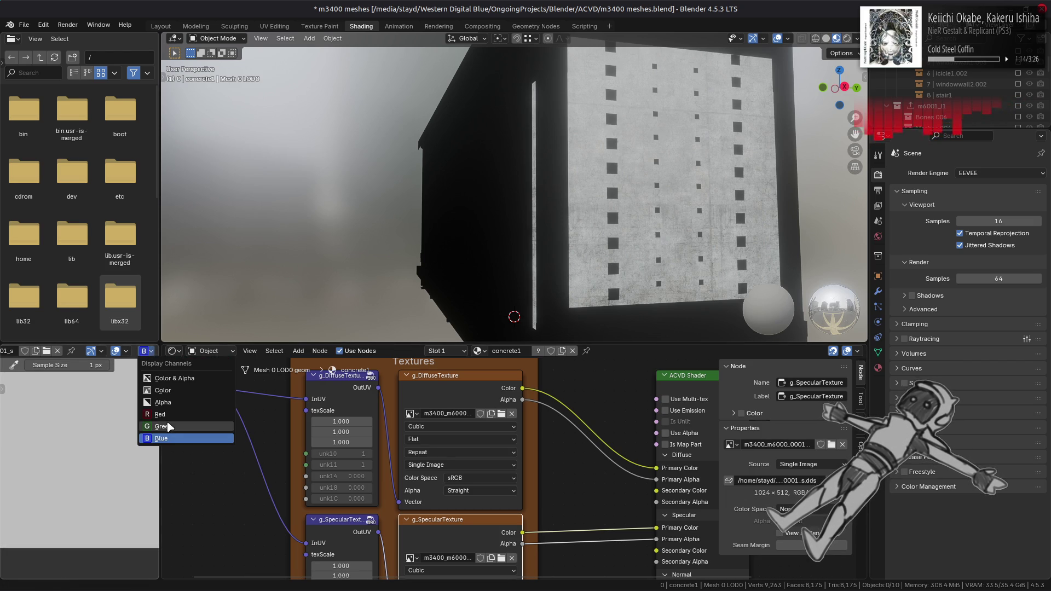
{"action": "left_click", "coordinate": [162, 426]}
{"action": "left_click", "coordinate": [145, 351]}
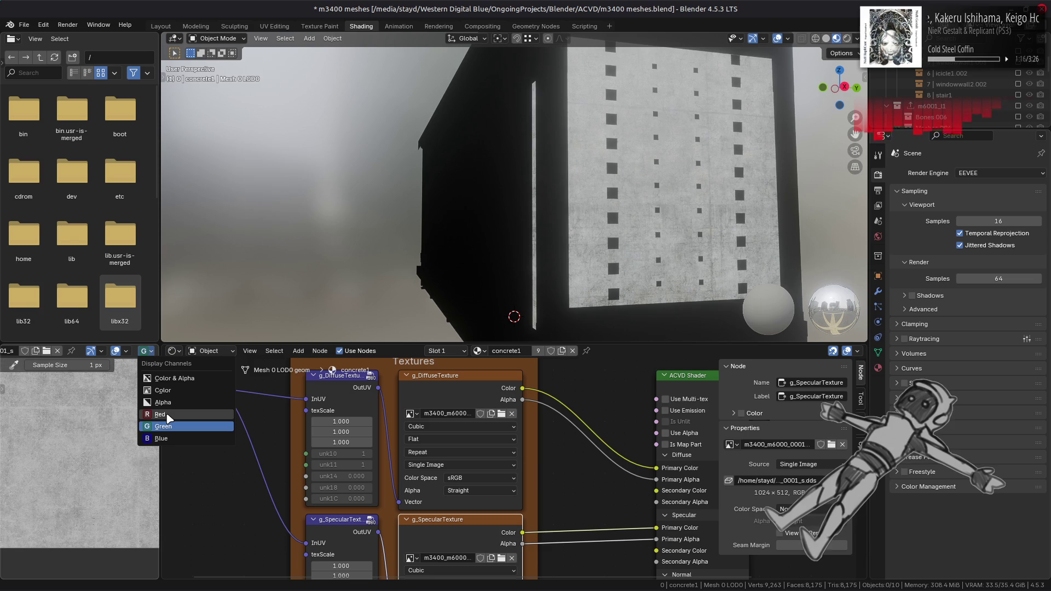
{"action": "left_click", "coordinate": [164, 415]}
{"action": "left_click", "coordinate": [145, 351]}
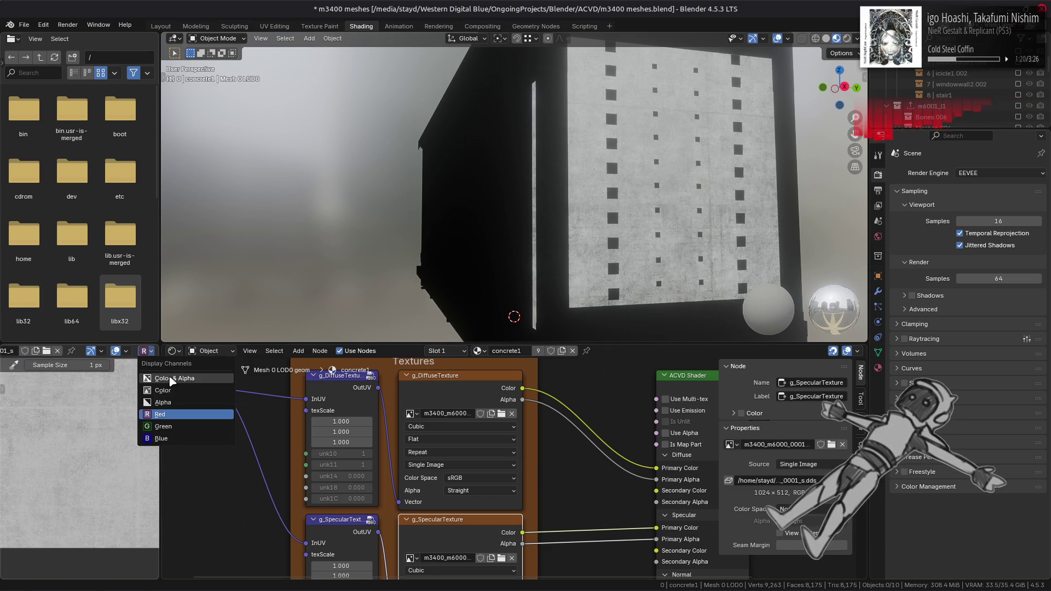
{"action": "left_click", "coordinate": [171, 378]}
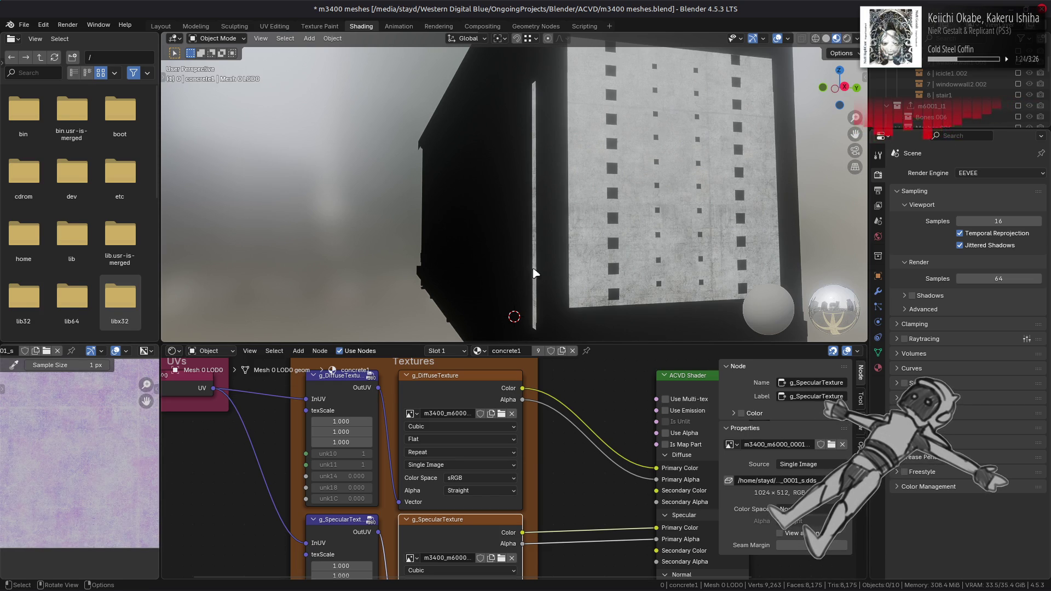
{"action": "middle_click_drag", "start_coordinate": [522, 301], "coordinate": [577, 208]}
Step: Restore the wall view and select concrete2's Mesh 1 LOD0 object in the Outliner
{"action": "right_click", "coordinate": [579, 211]}
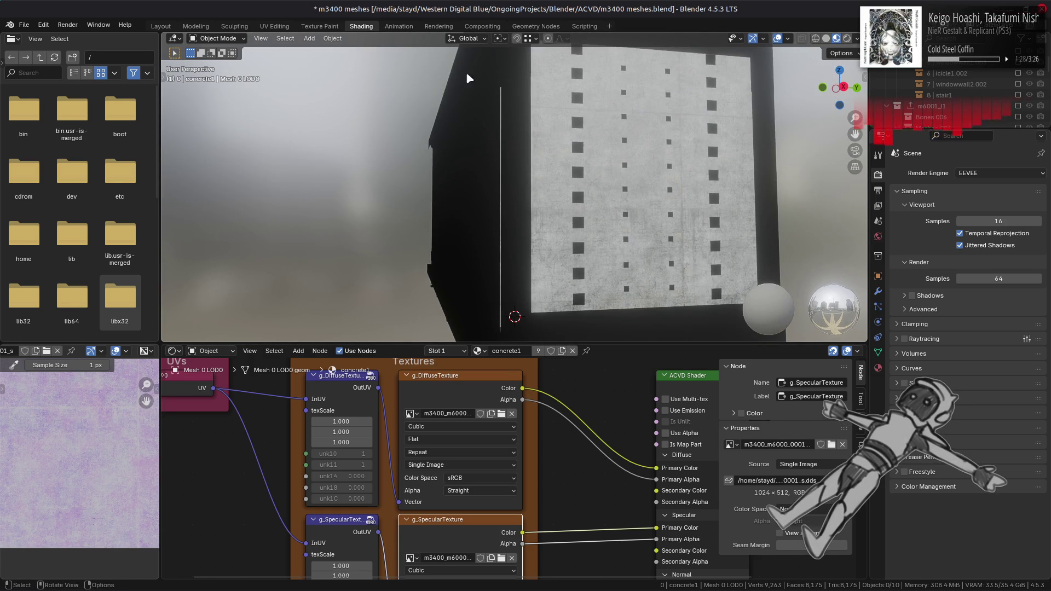
{"action": "scroll", "coordinate": [949, 90], "scroll_direction": "up", "scroll_amount": 10}
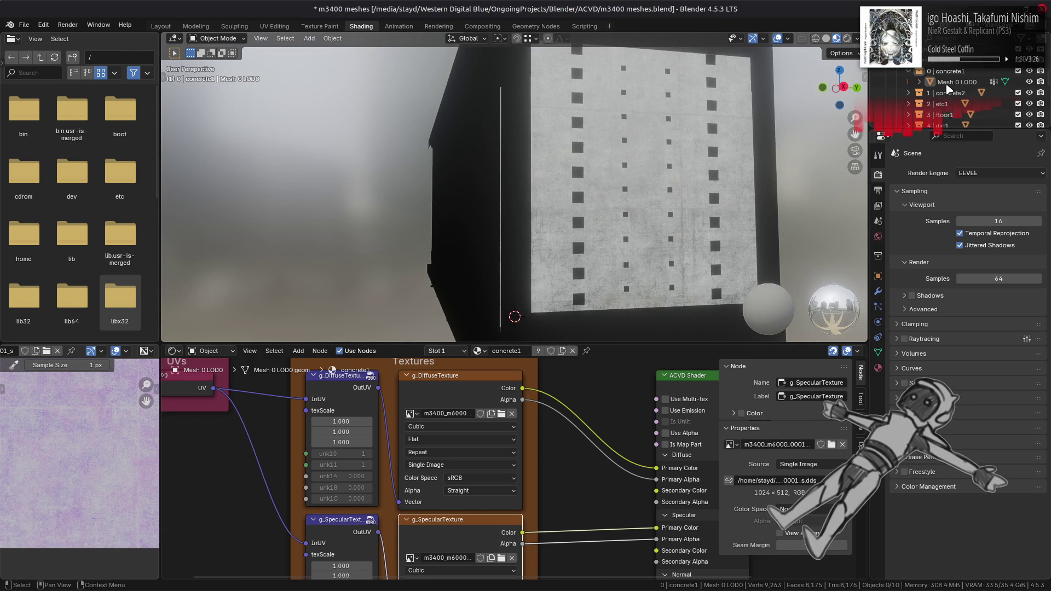
{"action": "scroll", "coordinate": [935, 90], "scroll_direction": "up", "scroll_amount": 5}
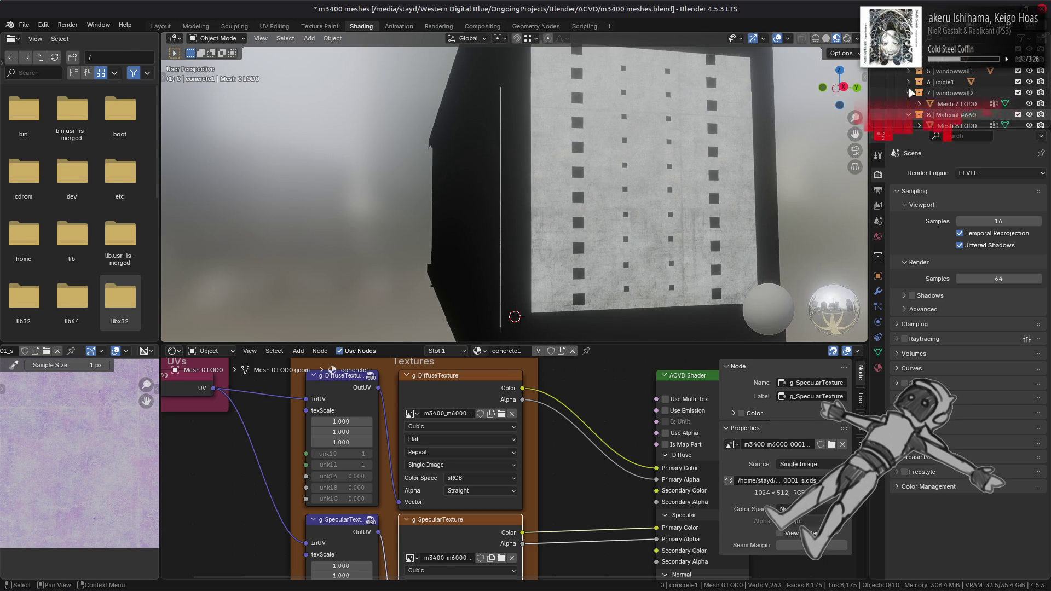
{"action": "left_click", "coordinate": [908, 93]}
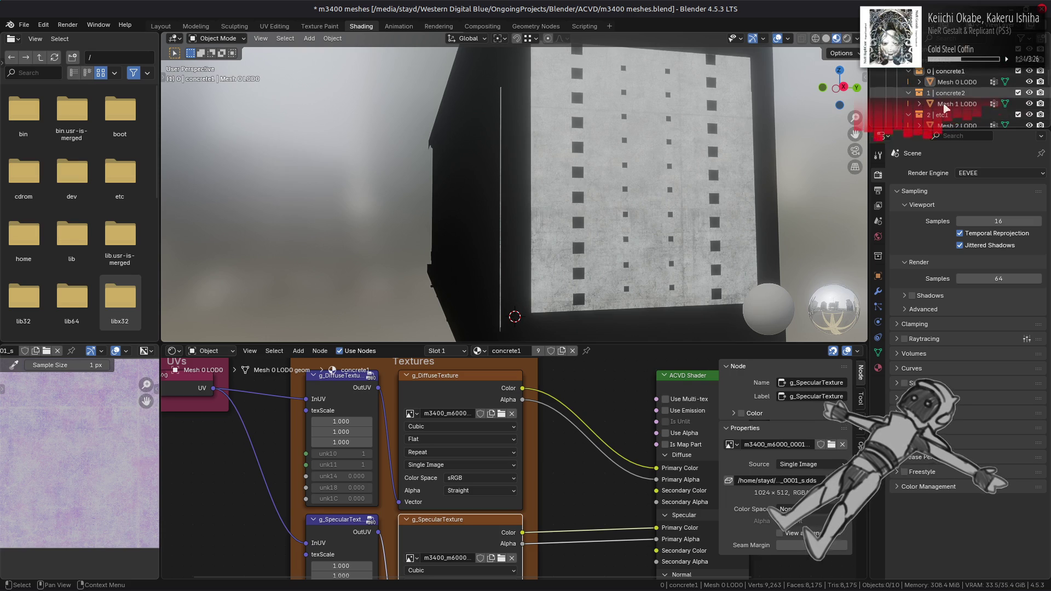
{"action": "left_click", "coordinate": [956, 103]}
{"action": "middle_click_drag", "start_coordinate": [464, 491], "coordinate": [675, 426]}
Step: Replace the g_DiffuseTexture image with the DDS file from m3400_m6000_0002-tpf-dcx
{"action": "left_click", "coordinate": [515, 446]}
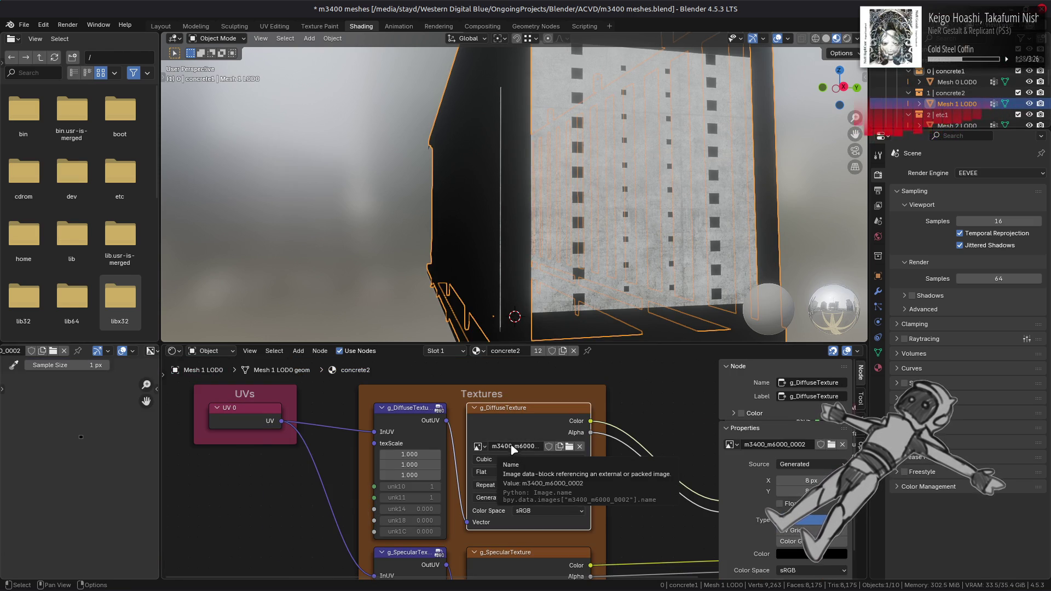
{"action": "scroll", "coordinate": [81, 353], "scroll_direction": "up", "scroll_amount": 5}
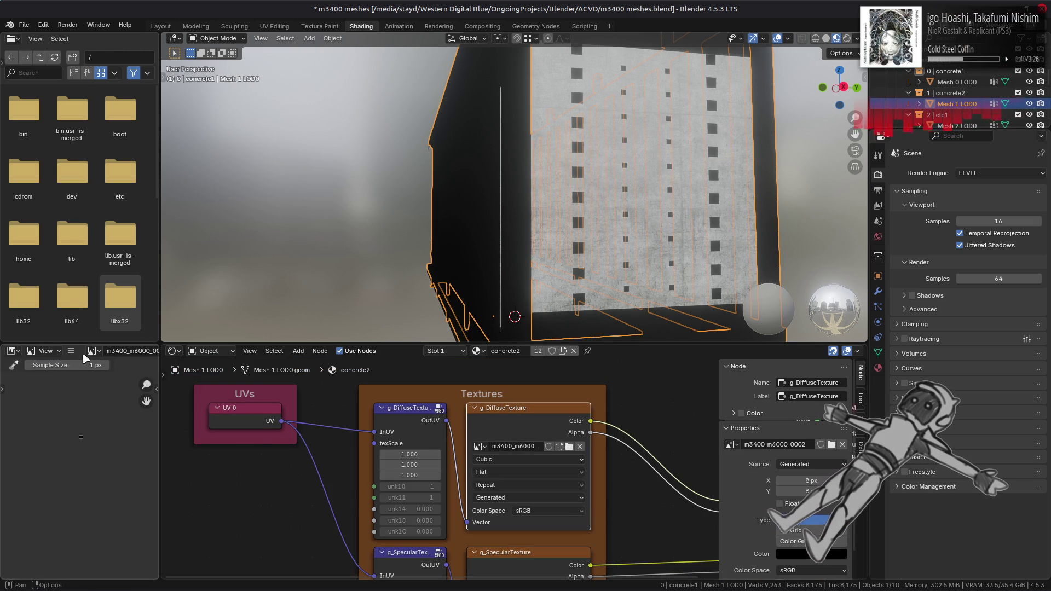
{"action": "left_click", "coordinate": [71, 351]}
{"action": "mouse_move", "coordinate": [88, 374]}
{"action": "left_click", "coordinate": [219, 202]}
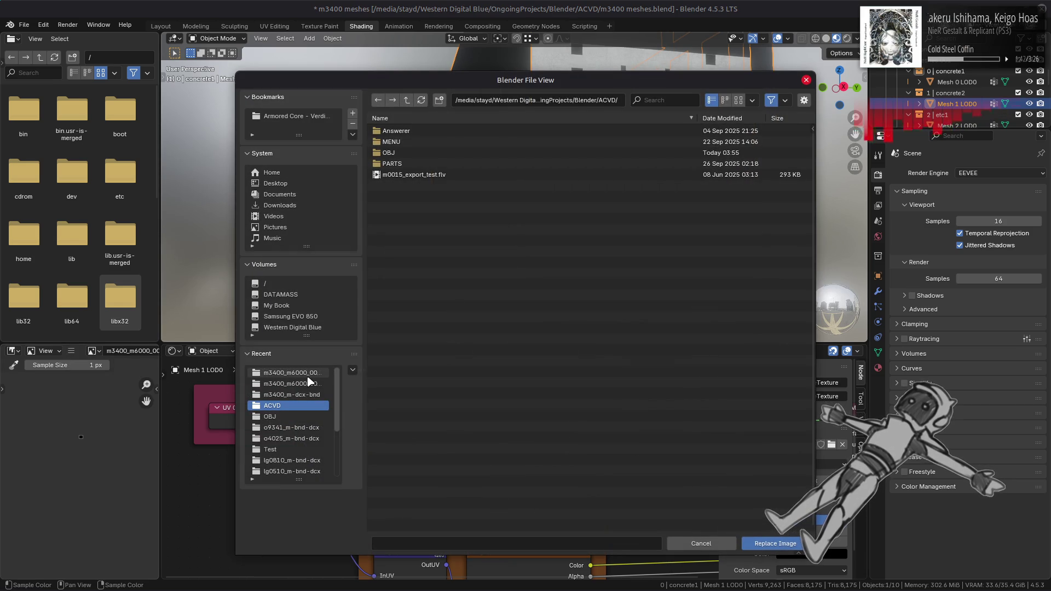
{"action": "left_click", "coordinate": [308, 376]}
{"action": "left_click", "coordinate": [407, 100]}
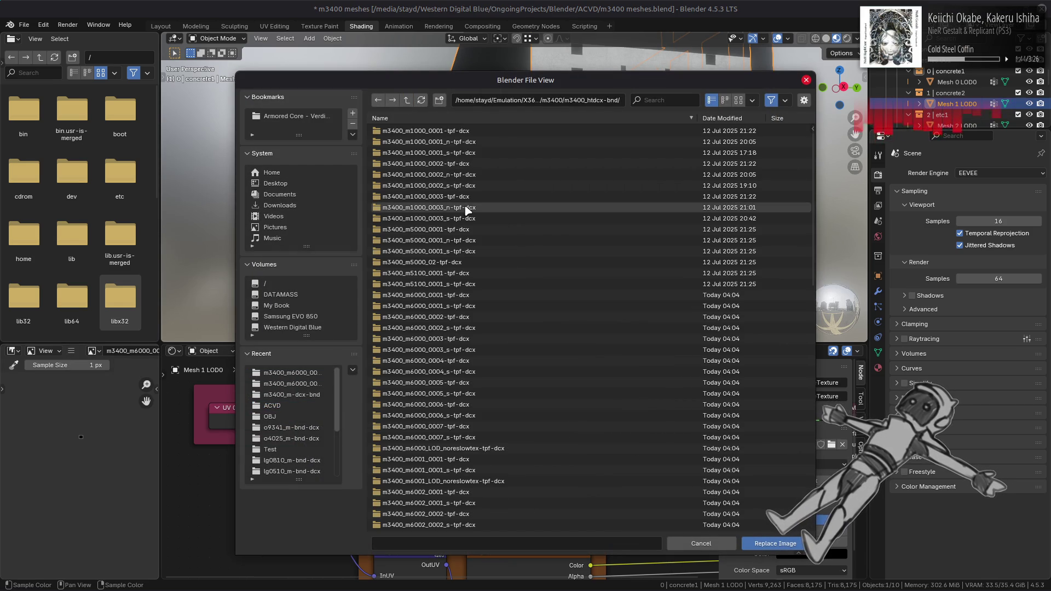
{"action": "double_click", "coordinate": [475, 316]}
{"action": "double_click", "coordinate": [438, 132]}
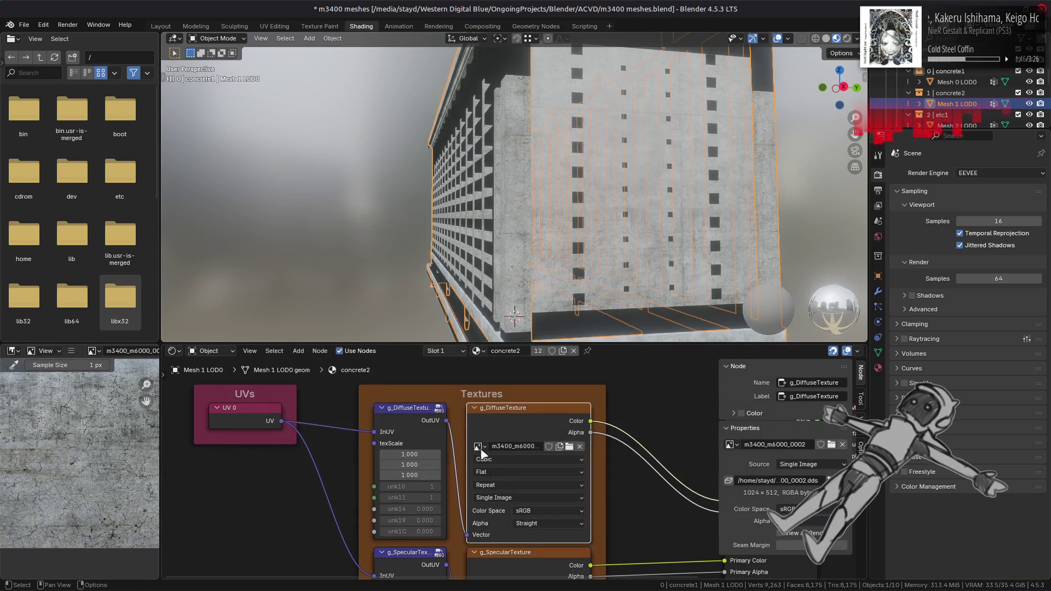
Step: Replace the g_SpecularTexture image with the DDS file from m3400_m6000_0002_s-tpf-dcx
{"action": "left_click", "coordinate": [513, 557]}
{"action": "left_click", "coordinate": [71, 351]}
{"action": "mouse_move", "coordinate": [82, 373]}
{"action": "left_click", "coordinate": [208, 206]}
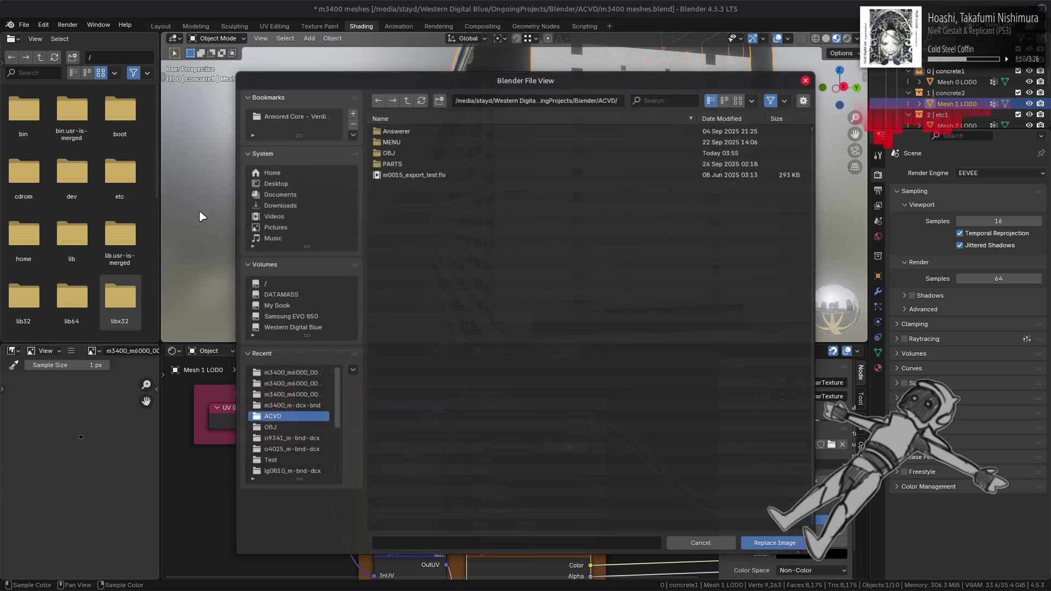
{"action": "left_click", "coordinate": [295, 372]}
{"action": "left_click", "coordinate": [407, 100]}
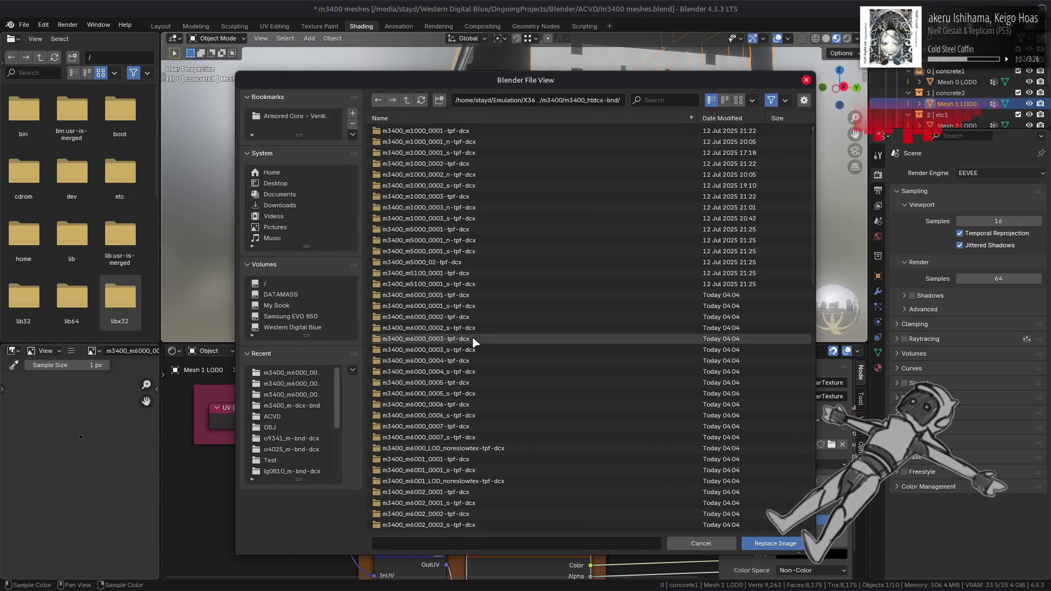
{"action": "double_click", "coordinate": [454, 328]}
{"action": "double_click", "coordinate": [443, 131]}
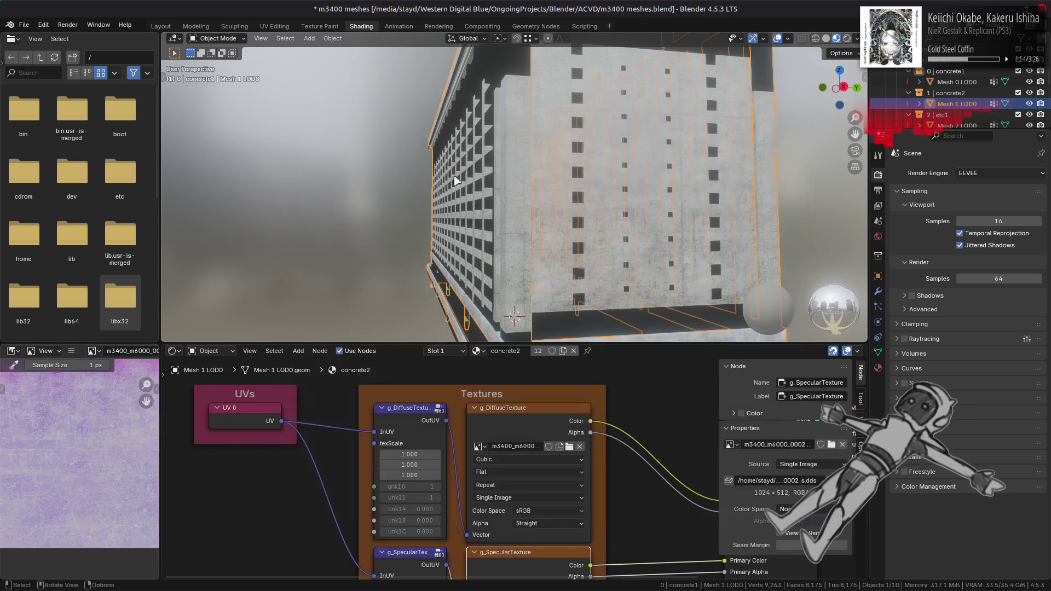